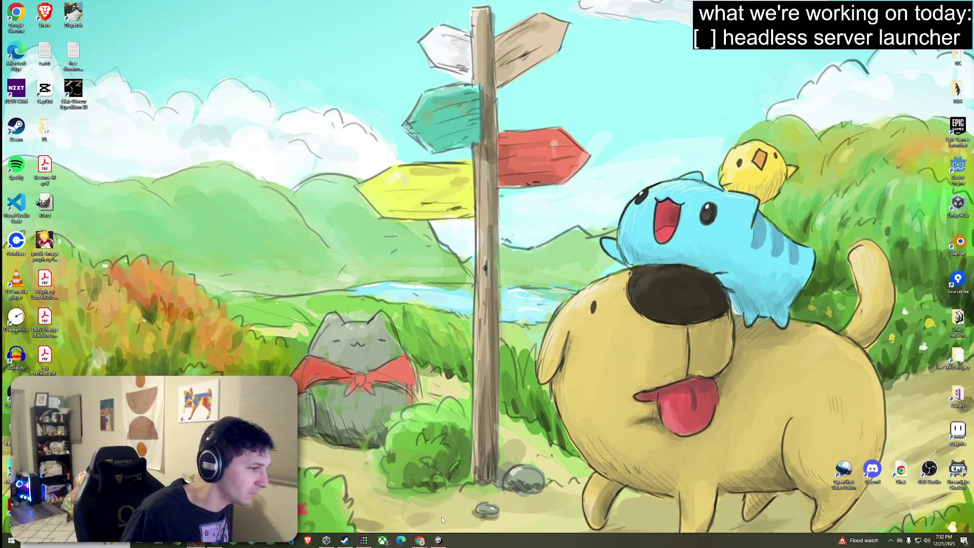
Restore the Unity editor window from the taskbar, showing the Prophecy Lost main menu.
click(439, 540)
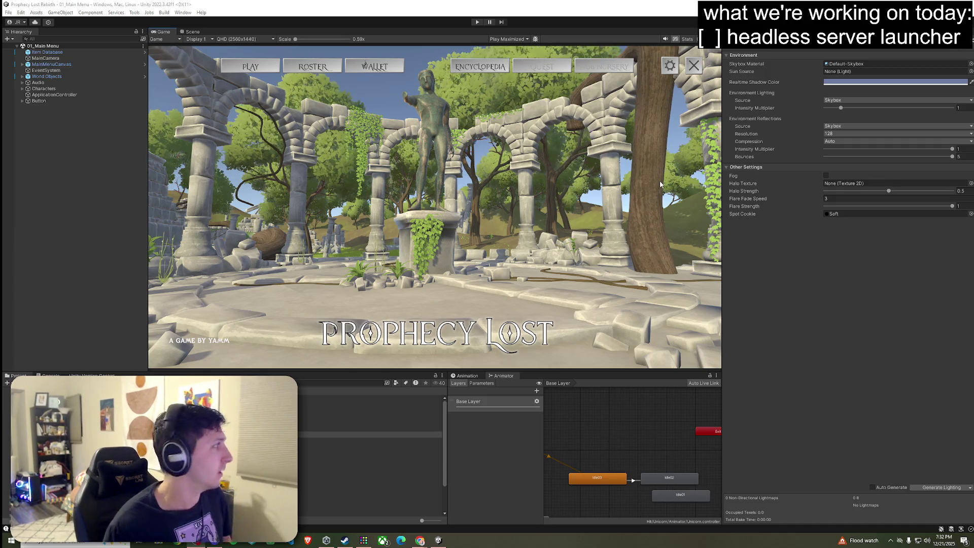
click(8, 12)
click(21, 49)
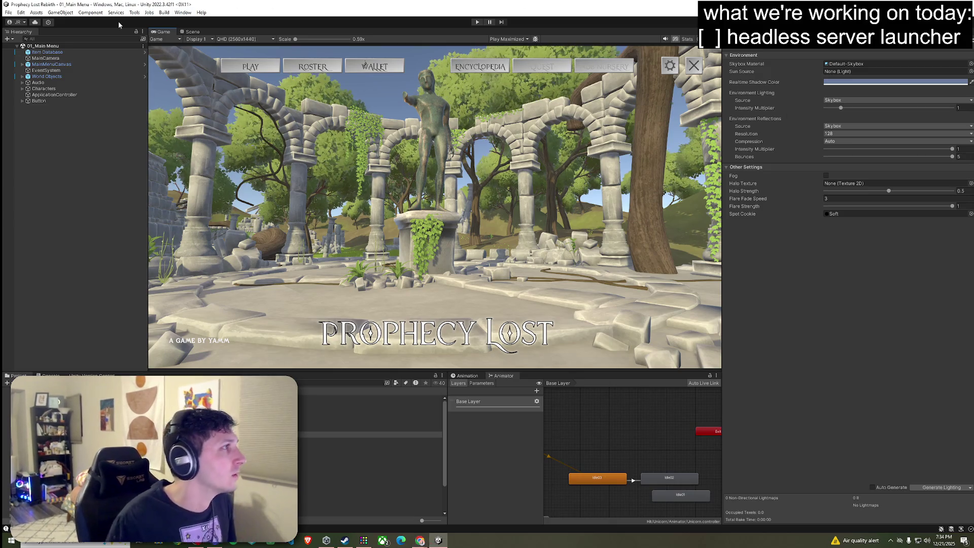
Enter Play mode and find a Fanglan match, loading into 02_Test Scene.
click(8, 12)
click(30, 49)
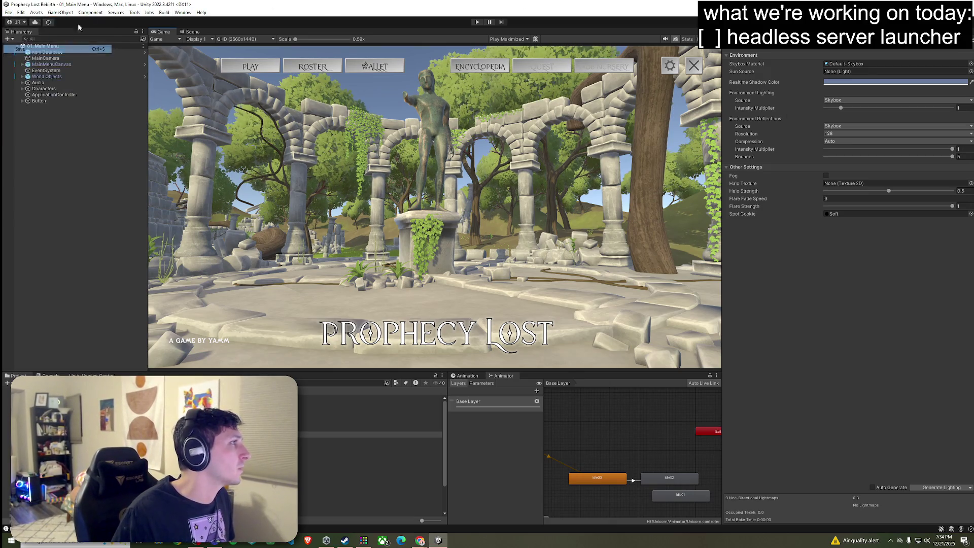
click(475, 22)
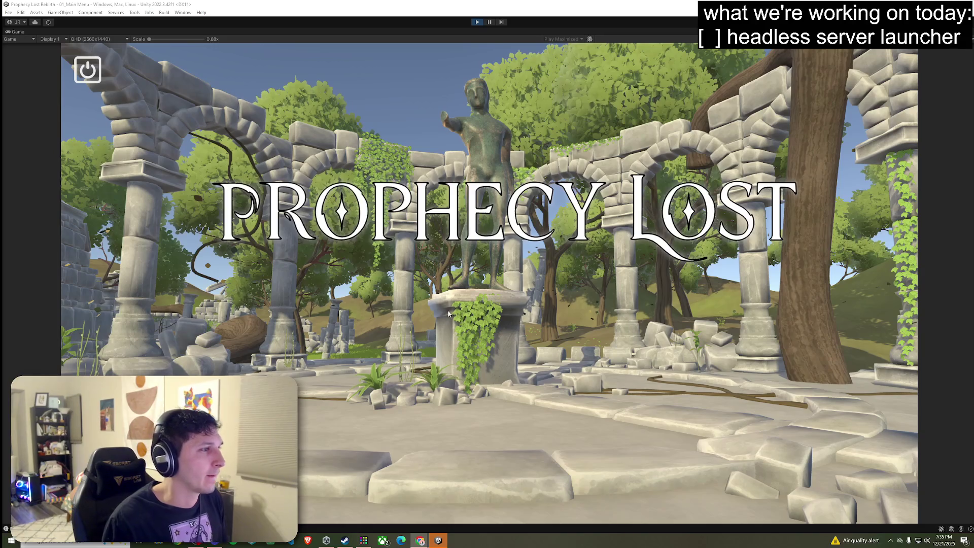
click(452, 301)
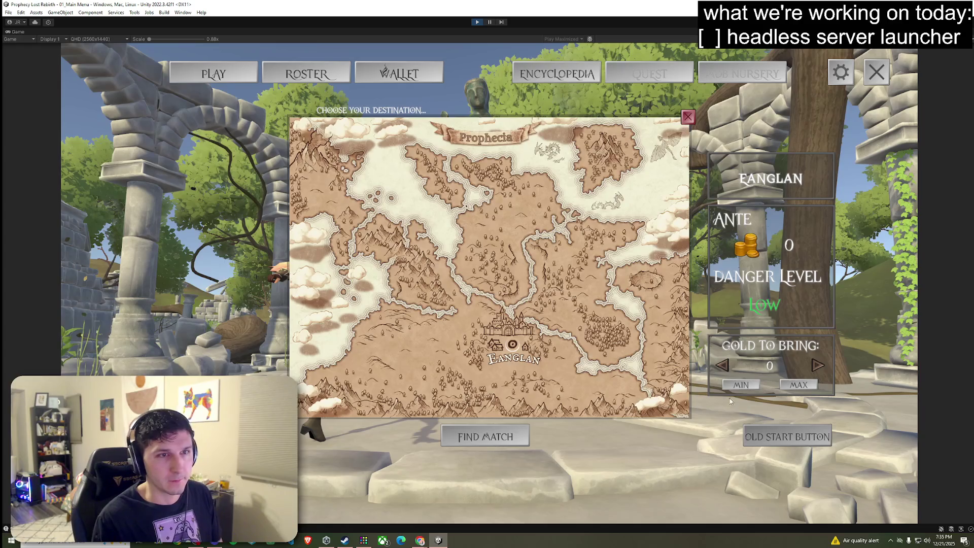
click(787, 437)
click(483, 387)
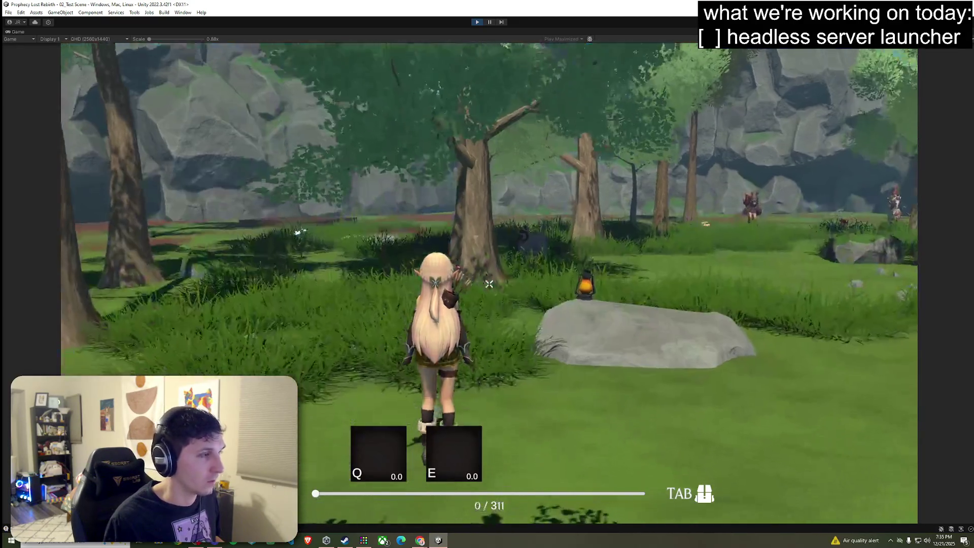
Leave the running test scene and exit Play mode with Ctrl+P.
key(super)
key(Escape)
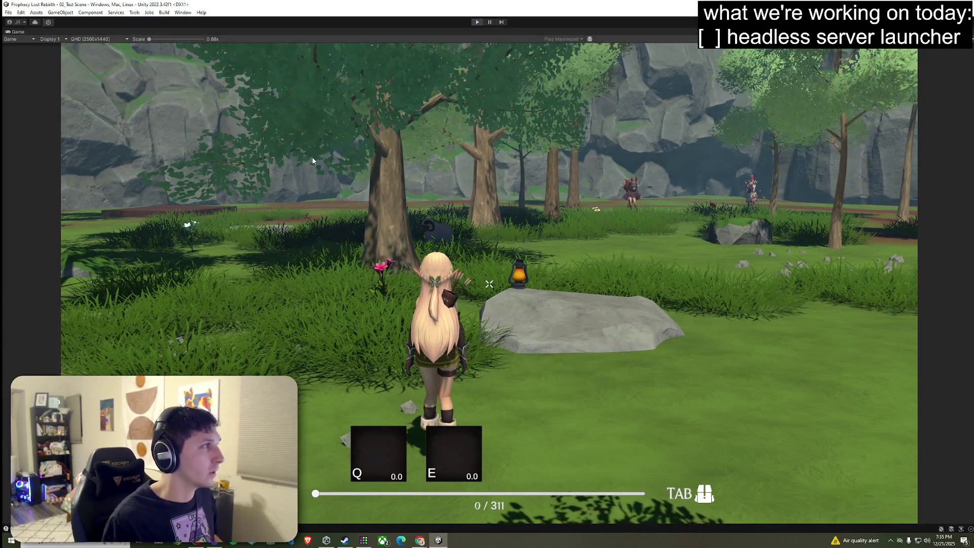
key(ctrl+p)
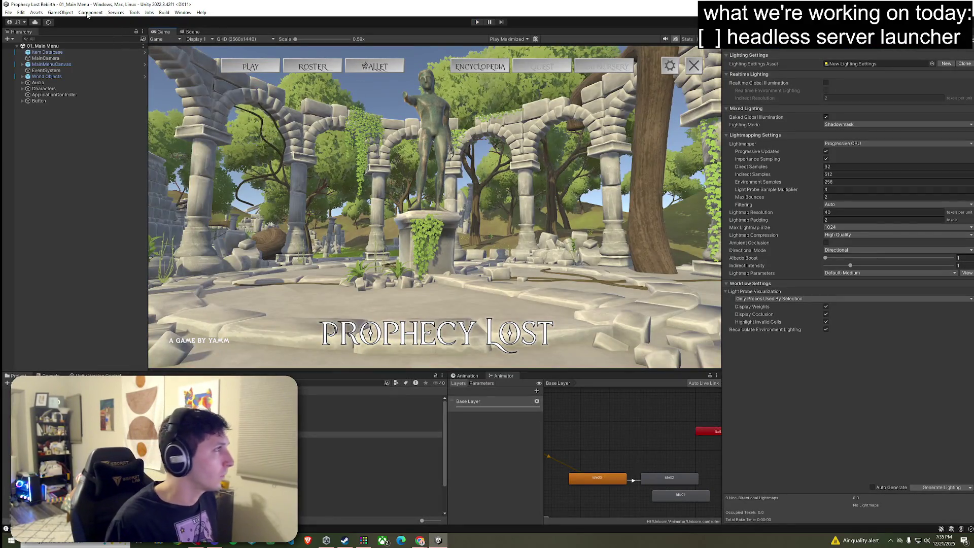
In Build Settings, select the Dedicated Server platform with Linux as target platform.
click(8, 13)
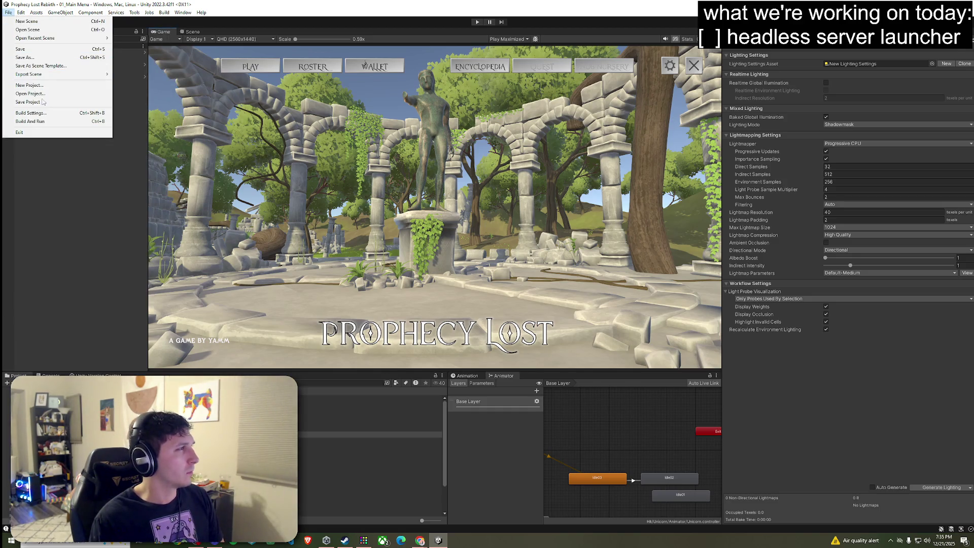
click(30, 113)
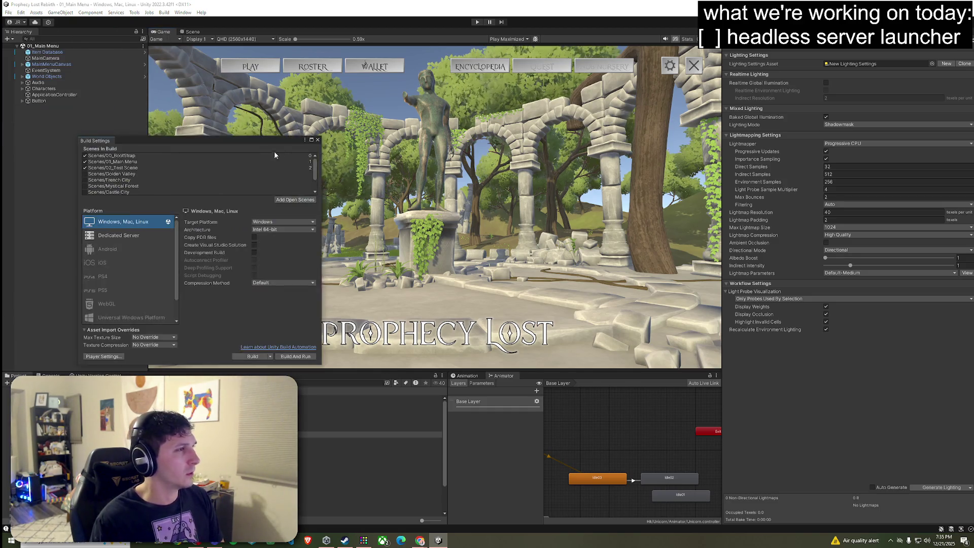
click(142, 236)
click(265, 222)
click(266, 237)
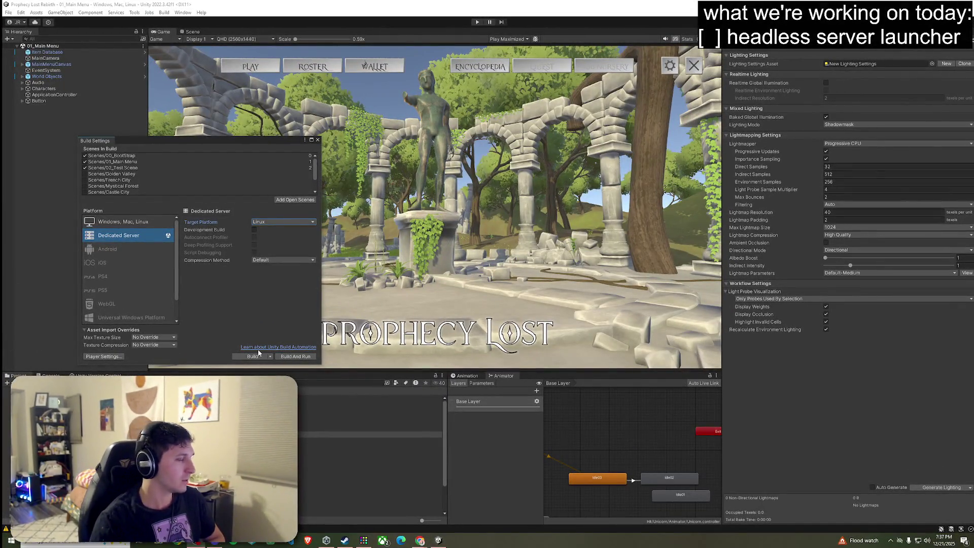
Build the Linux Dedicated Server player and let the Building Player progress complete.
click(270, 356)
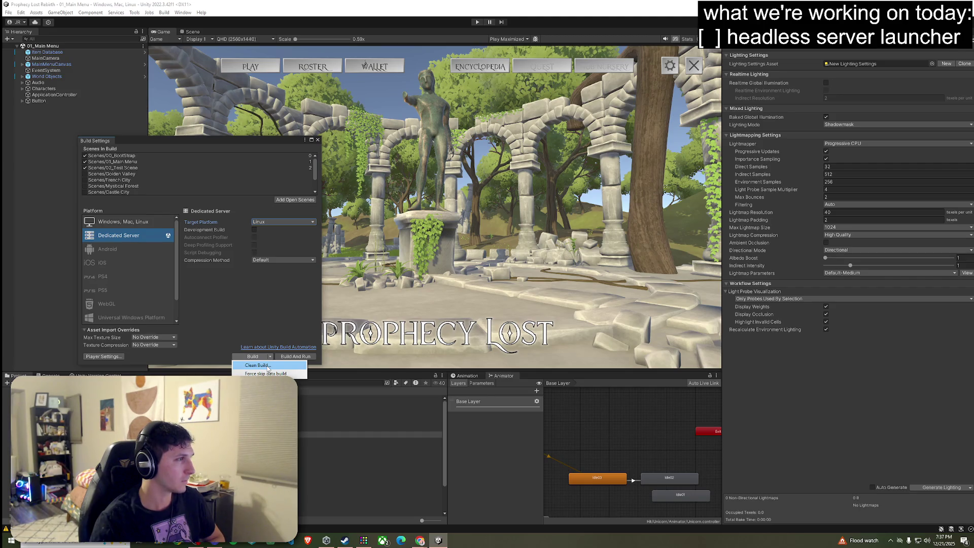
click(268, 366)
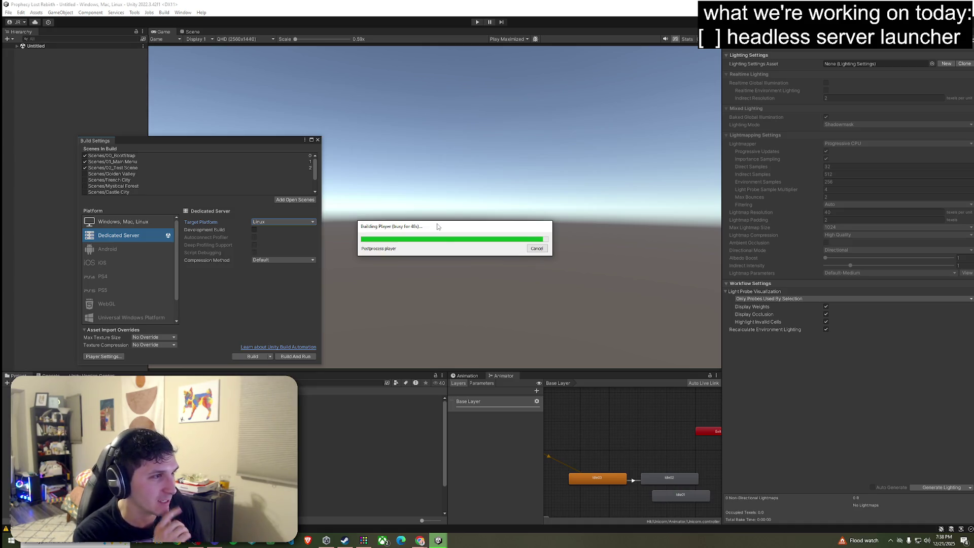
mouse_move(439, 229)
mouse_down()
mouse_move(418, 228)
mouse_move(455, 238)
mouse_up()
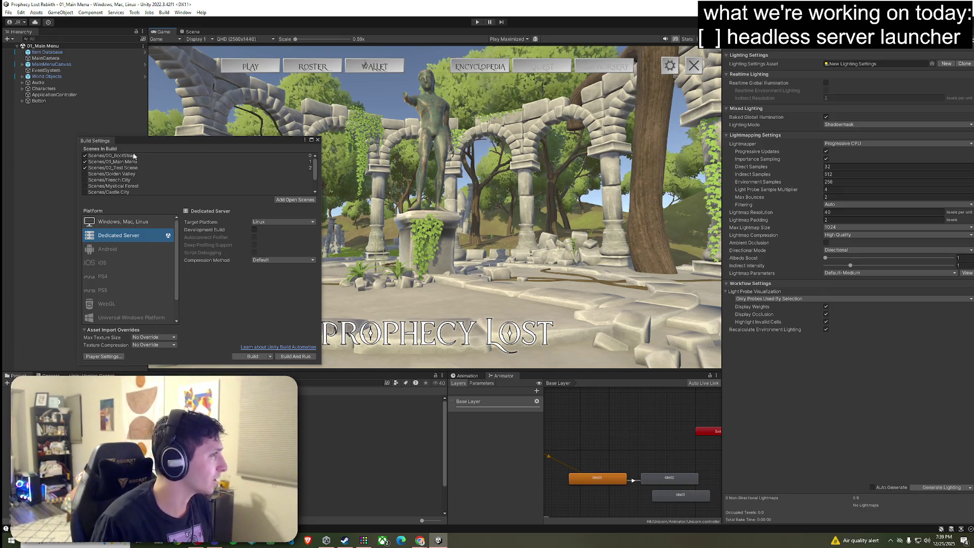
Reopen Build Settings and choose Windows, Mac, Linux with Windows as target platform.
click(318, 140)
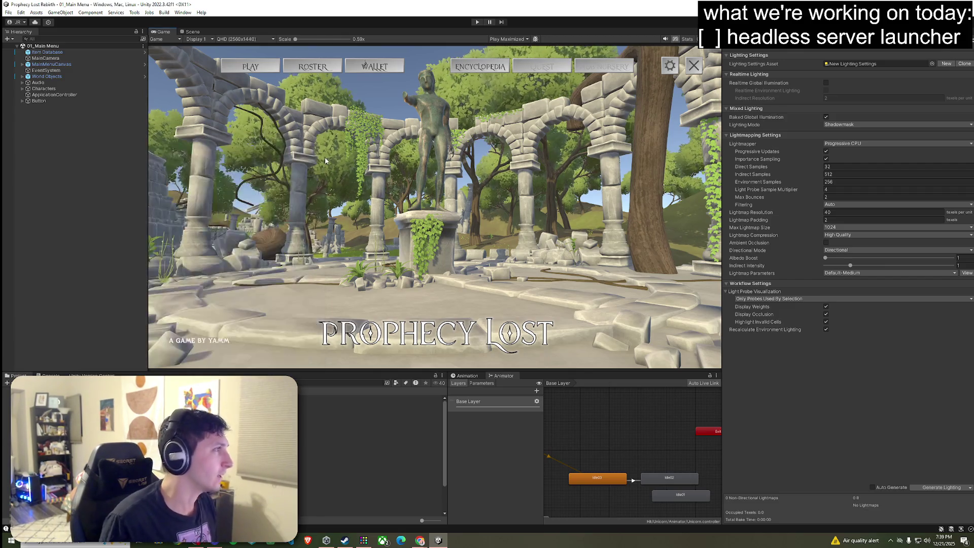
click(8, 12)
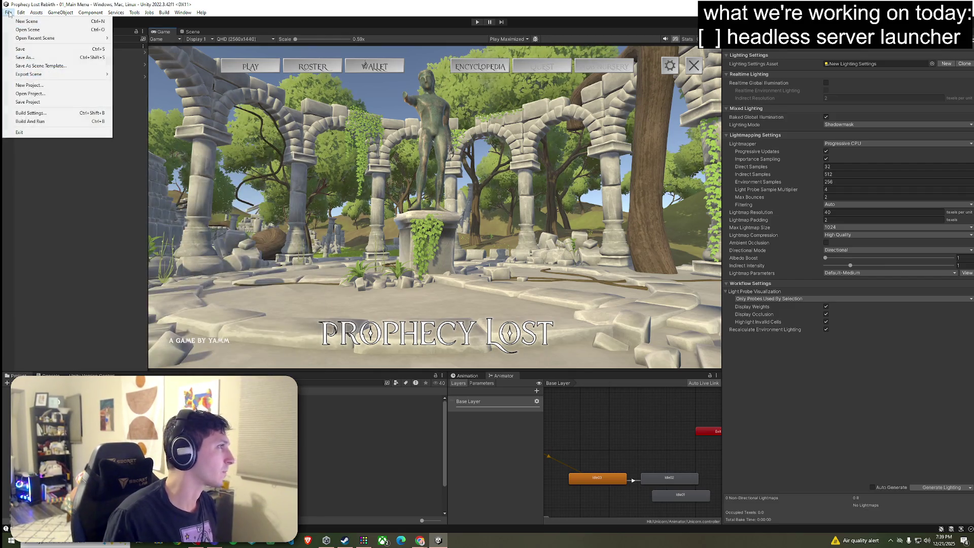
click(49, 112)
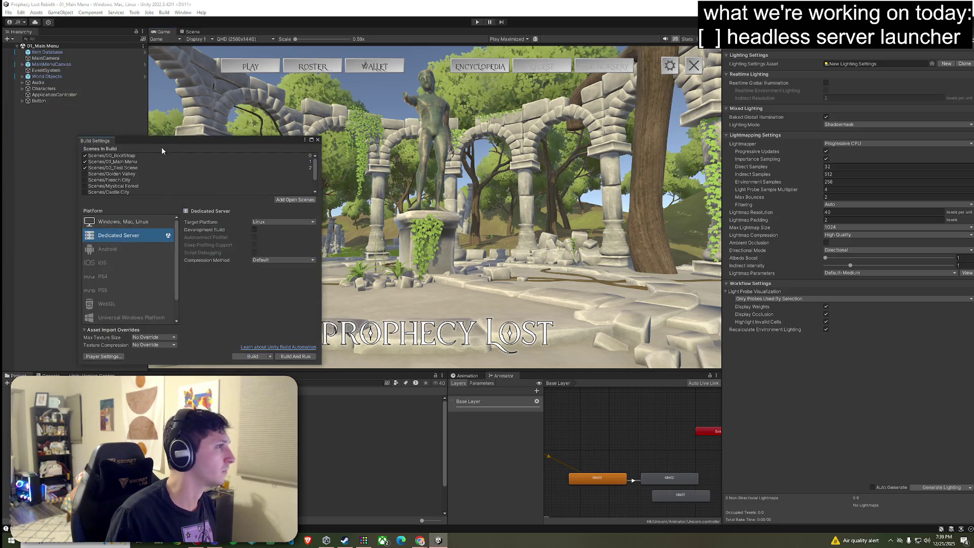
click(274, 222)
click(275, 225)
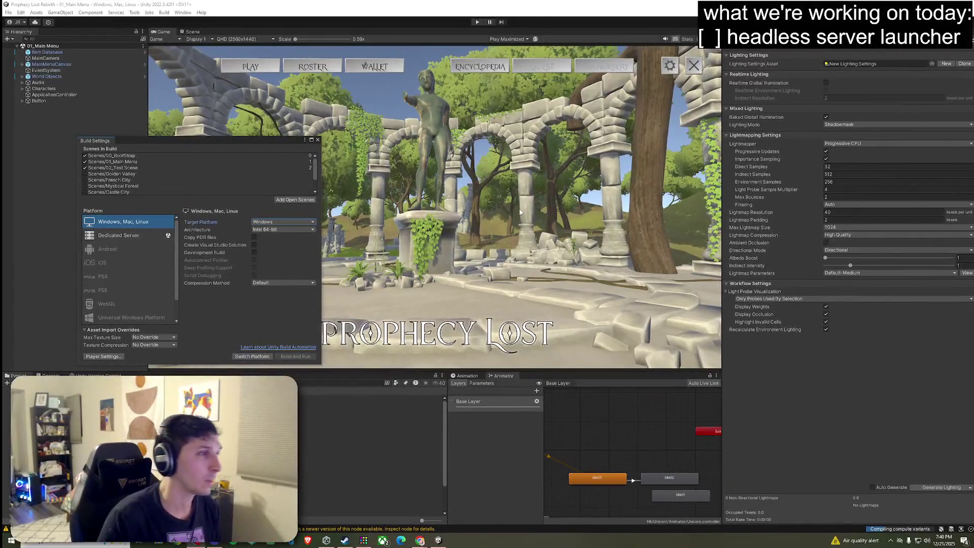
Switch the active platform to Windows standalone and close Build Settings after recompiling.
click(252, 356)
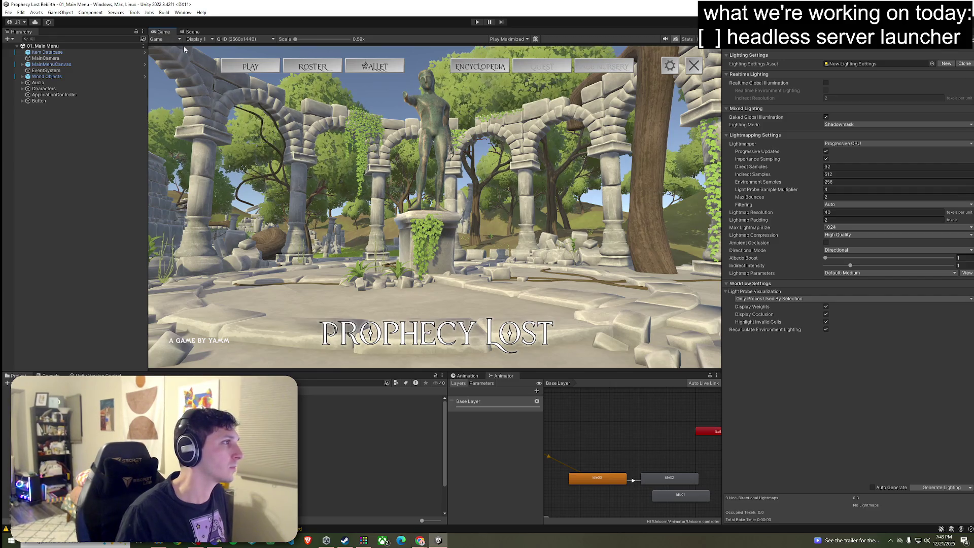
Maximize the Game view, enter Play mode, and search for a match from the destination map.
double_click(162, 32)
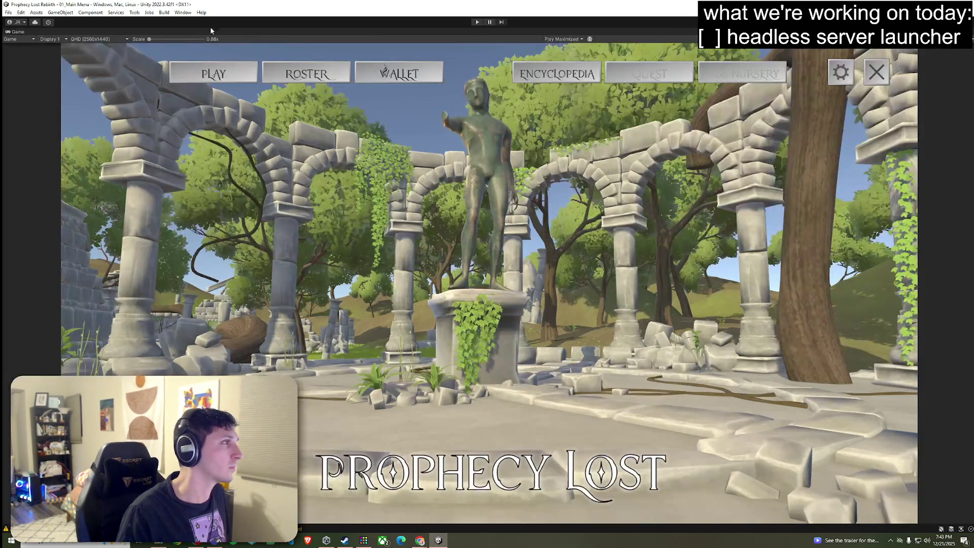
click(476, 23)
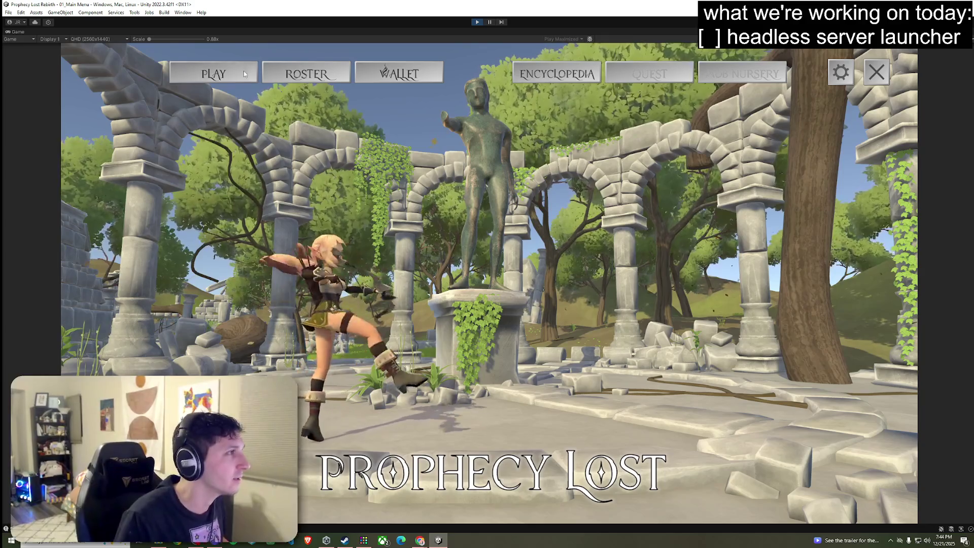
click(489, 285)
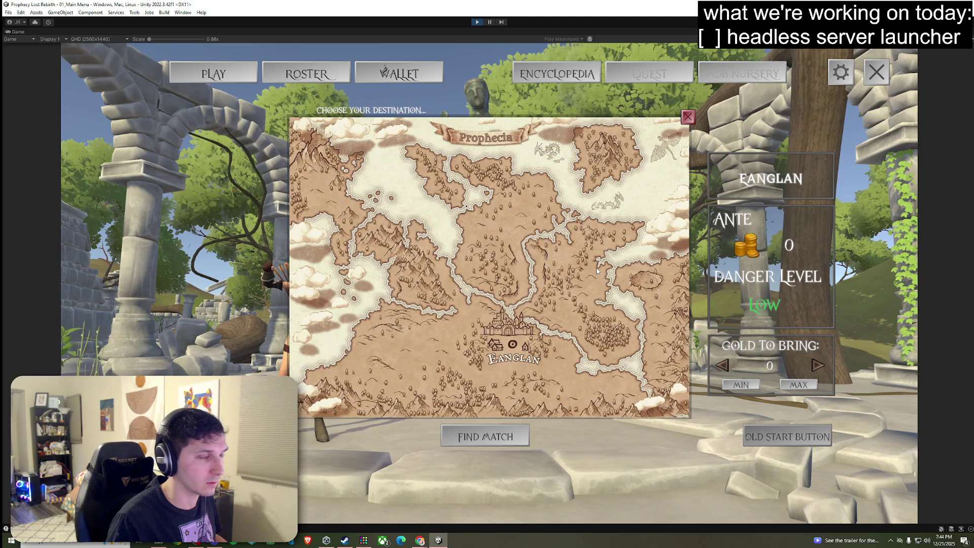
click(656, 286)
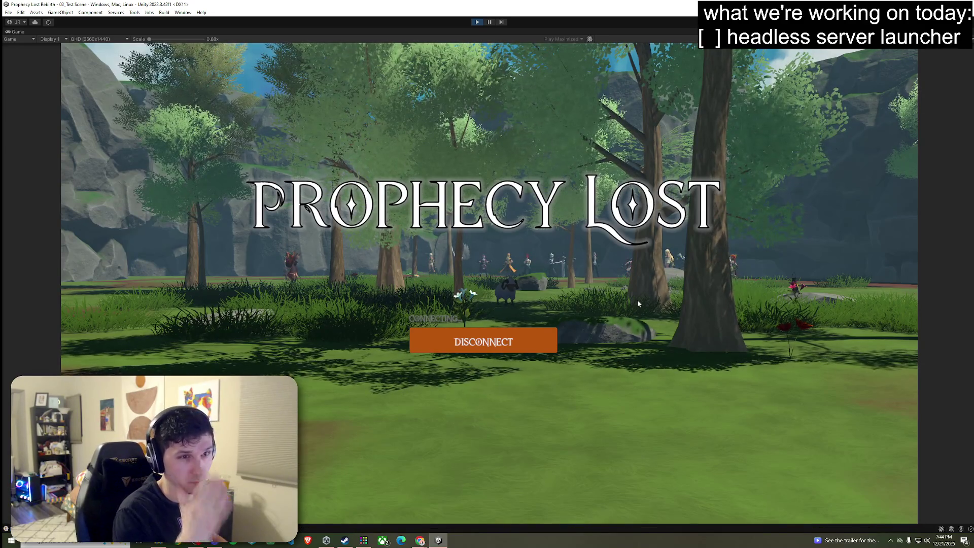
Run the elf through the forest to the Traveling Merchant, then close its shop.
key(w)
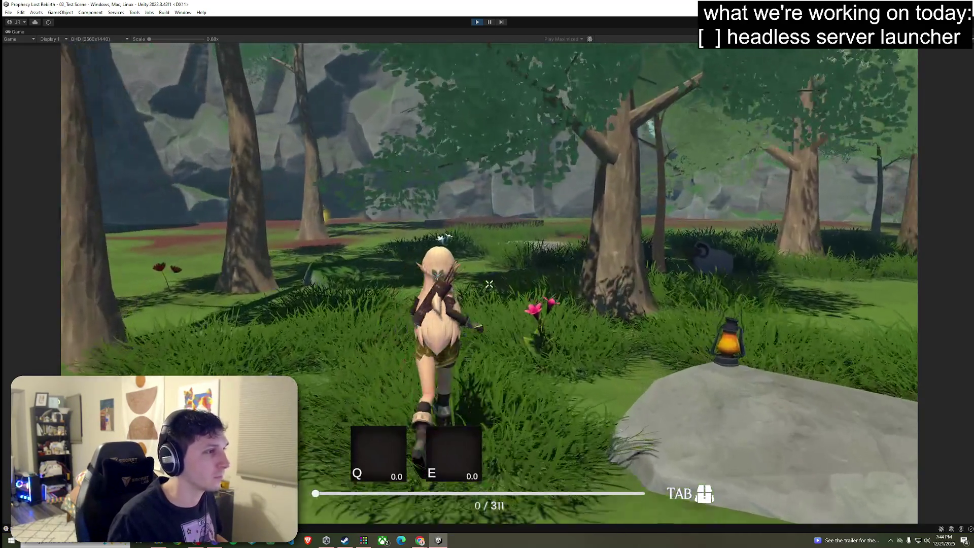
key(w)
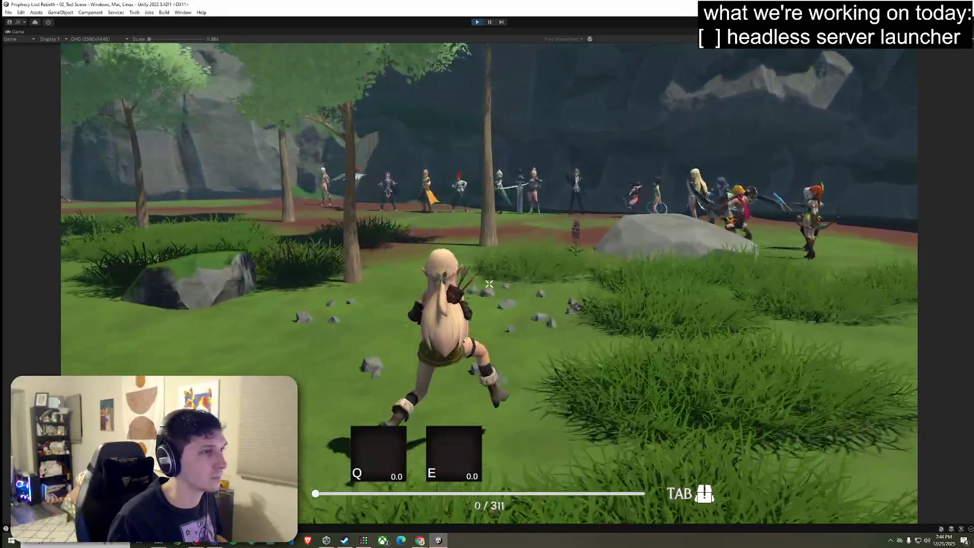
key(w)
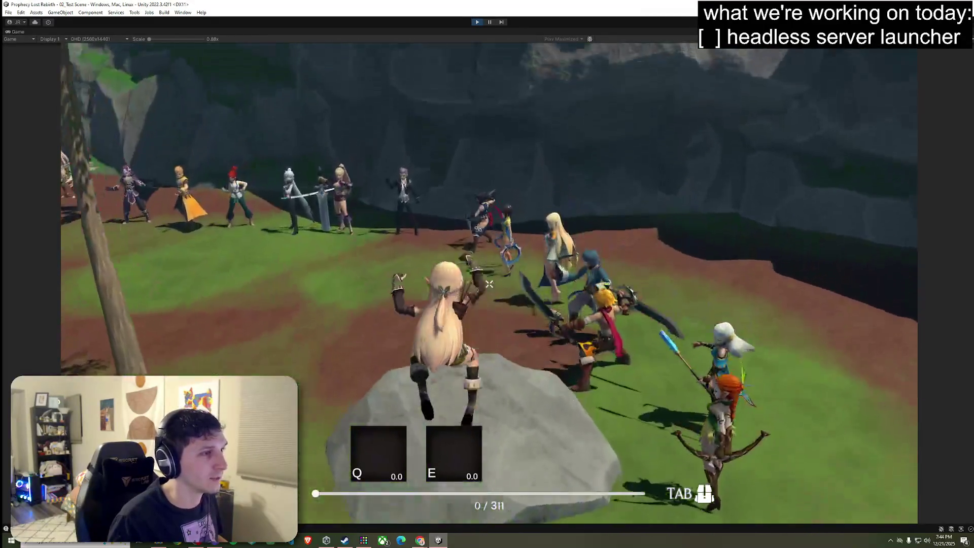
key(w)
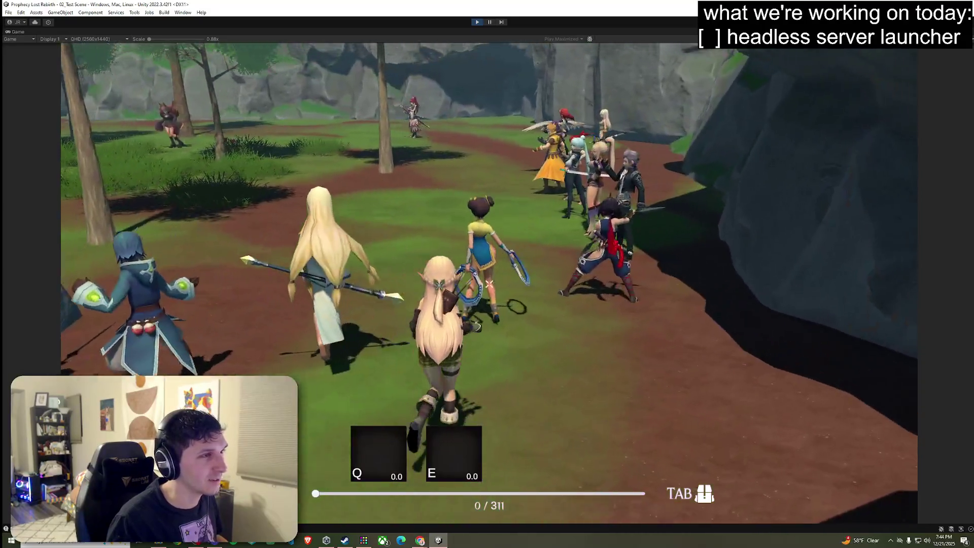
key(w)
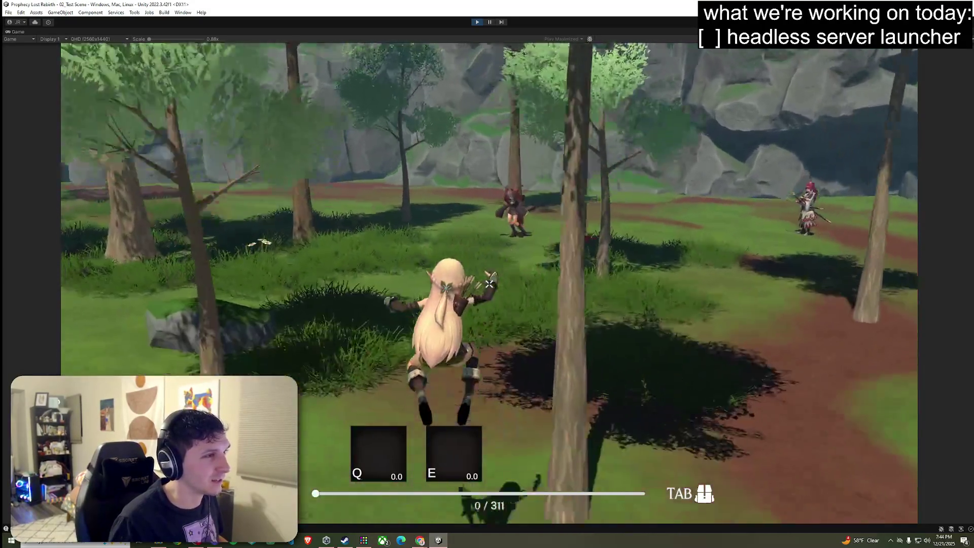
key(w)
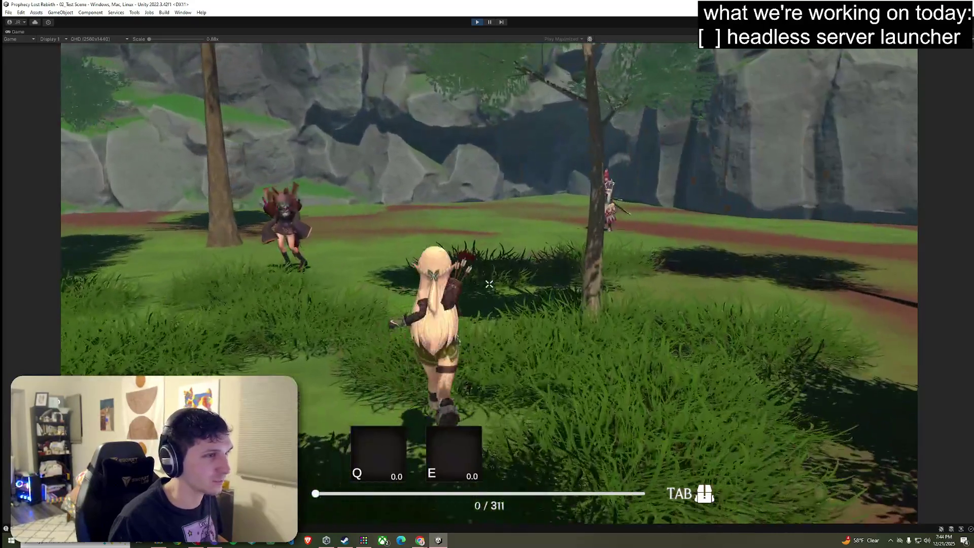
key(w)
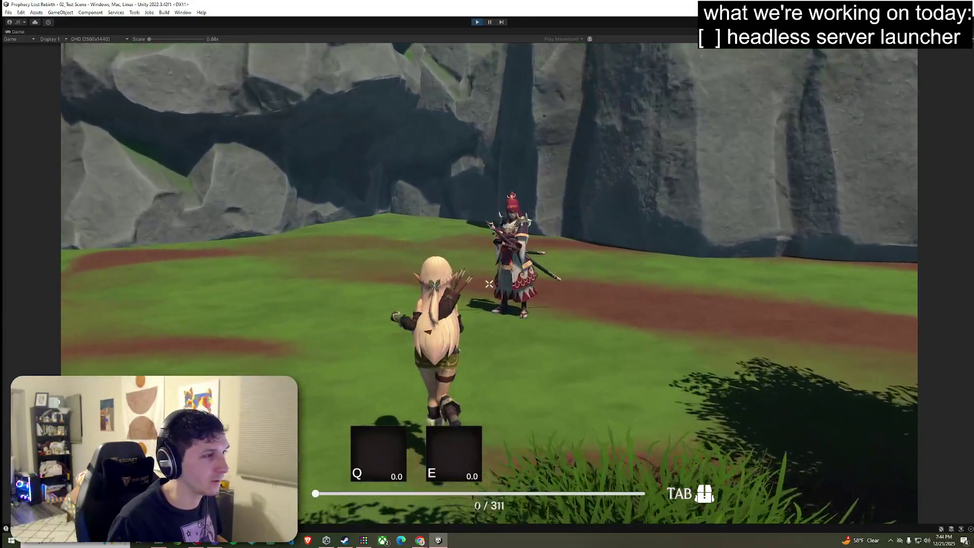
key(w)
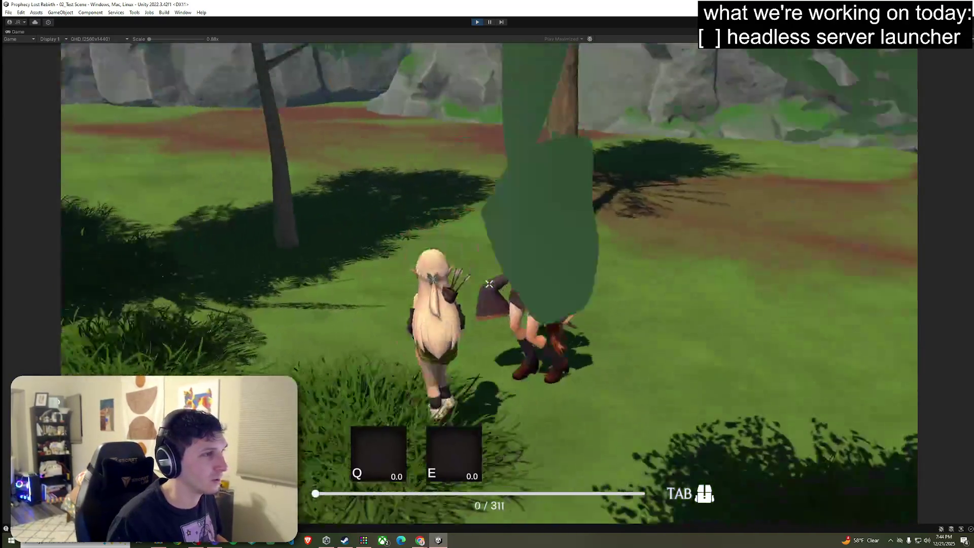
key(f)
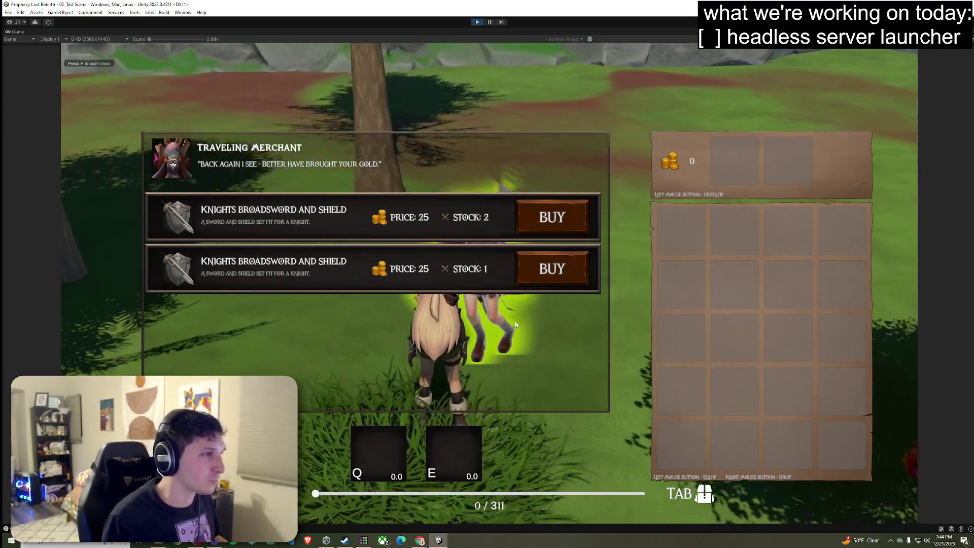
key(Escape)
Run to the wooden safehouse platform, escape, and return to the main menu.
key(w)
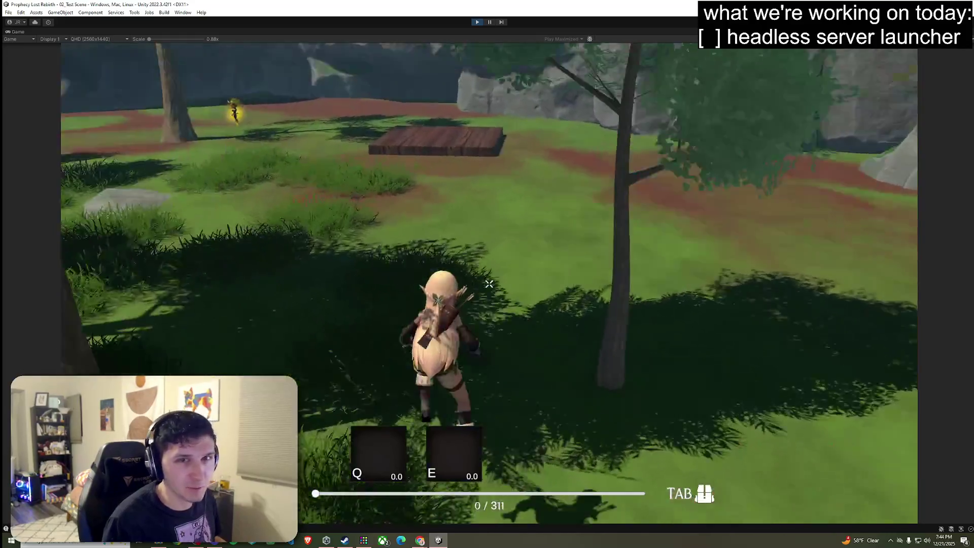
key(w)
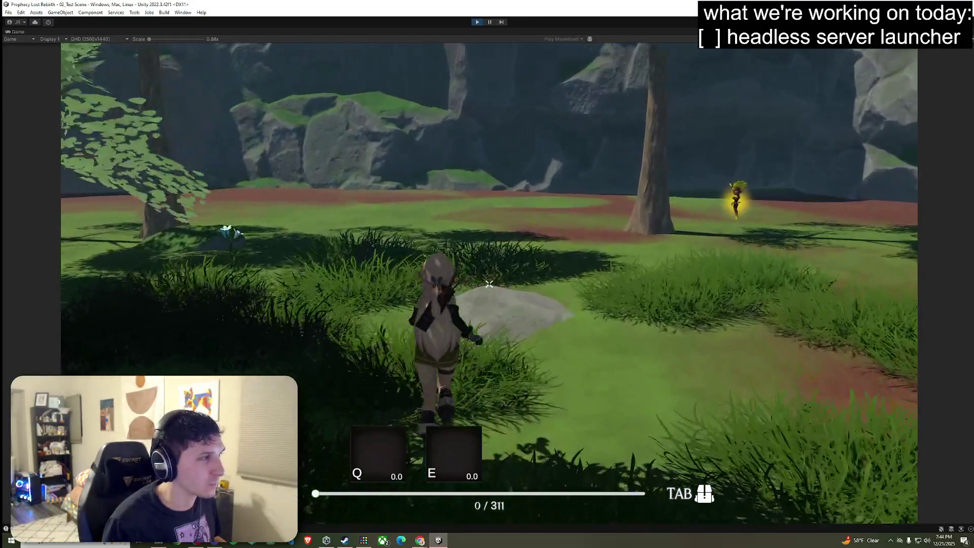
key(w)
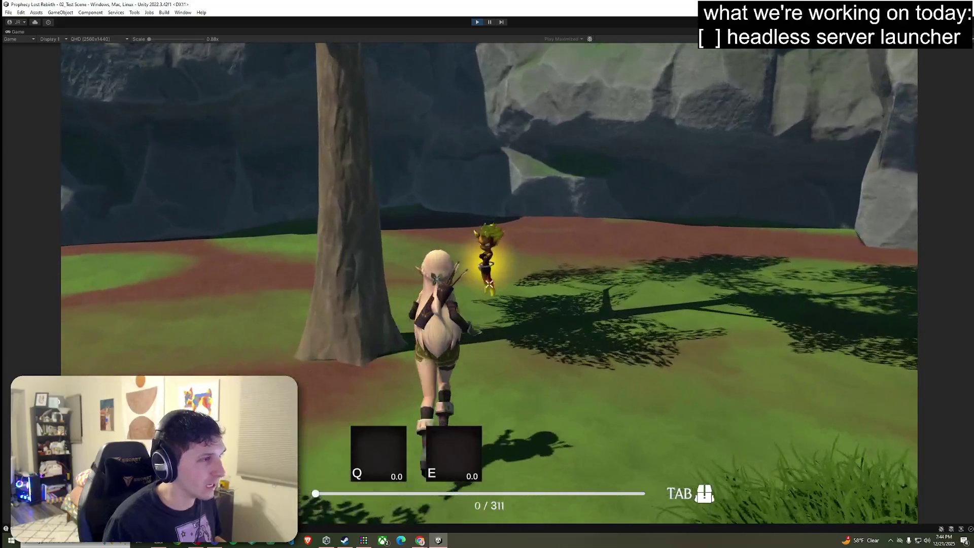
key(d)
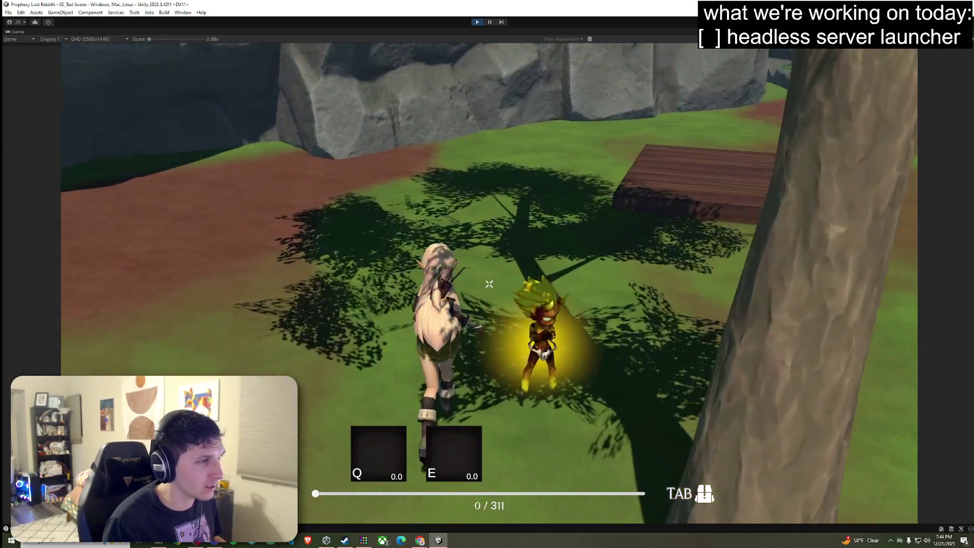
key(w)
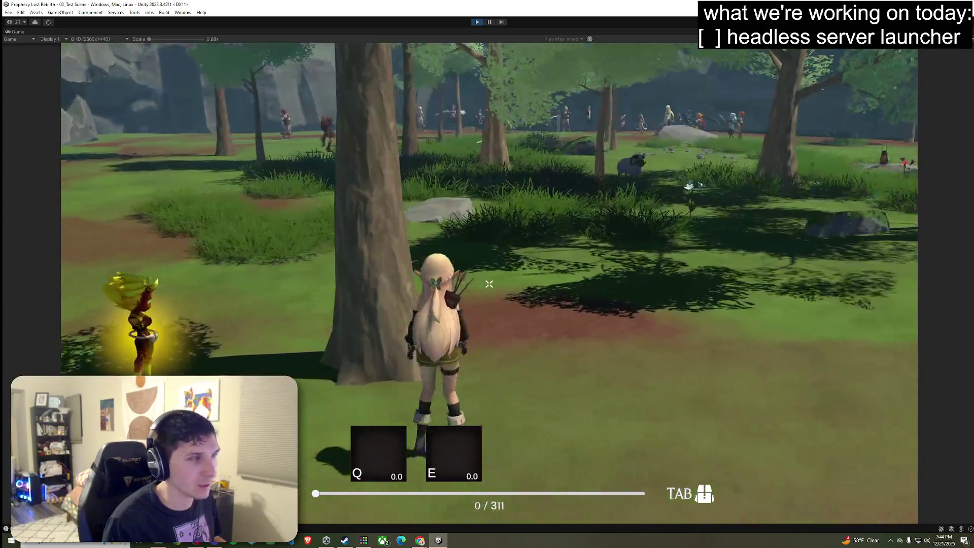
key(w)
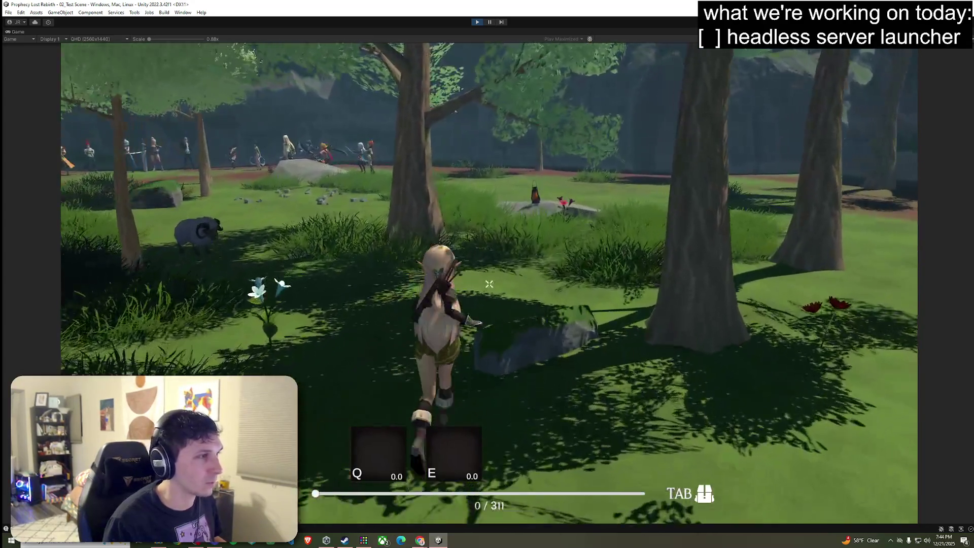
key(w)
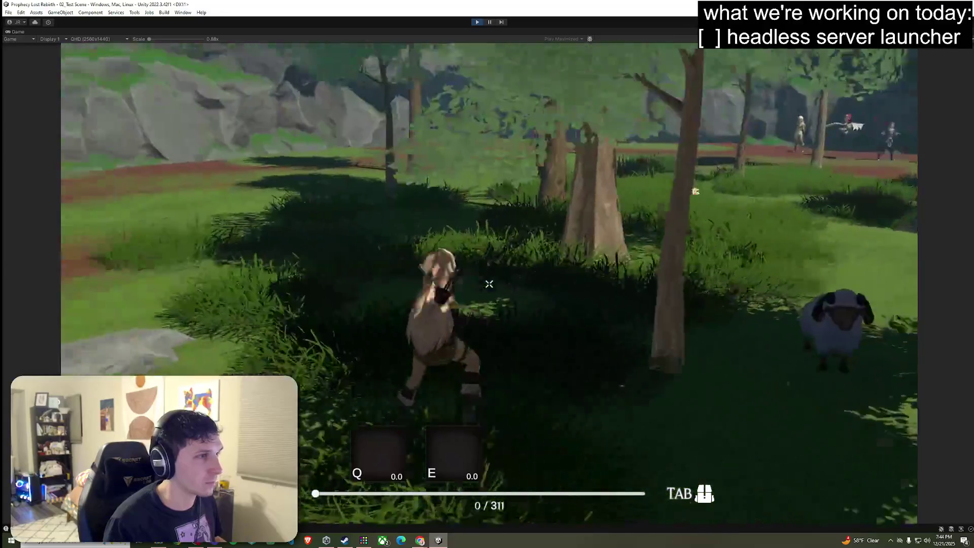
key(w)
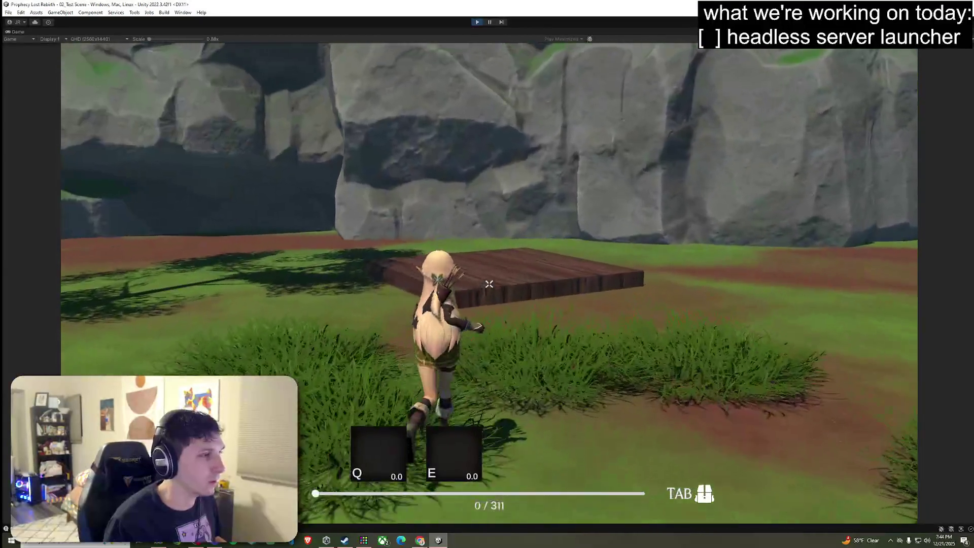
key(w)
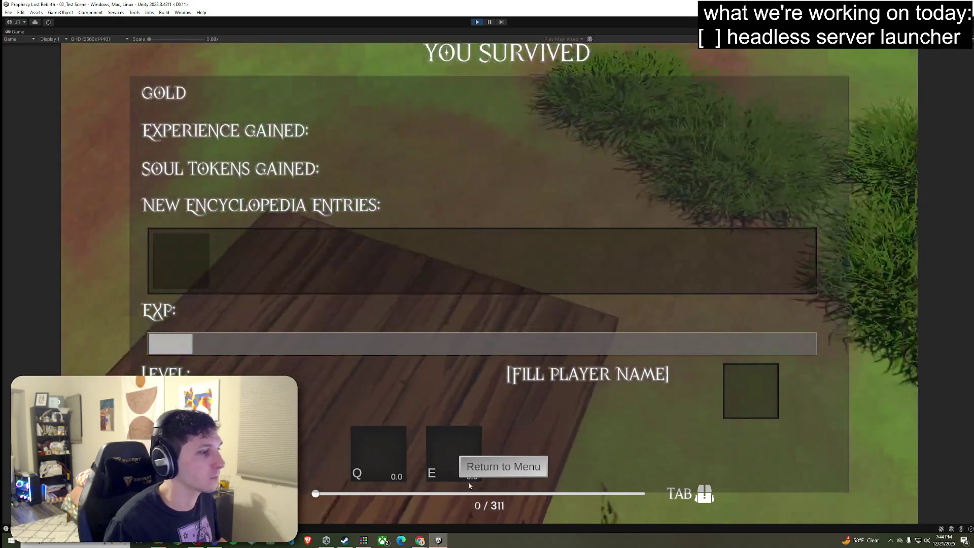
click(472, 469)
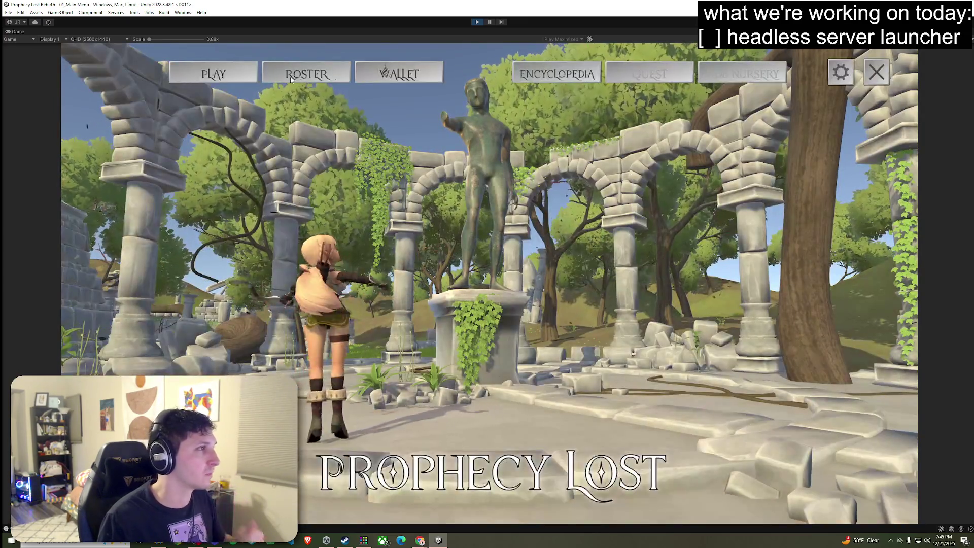
Pick the Witch from the roster and launch a match at Fanglan.
click(291, 77)
click(479, 123)
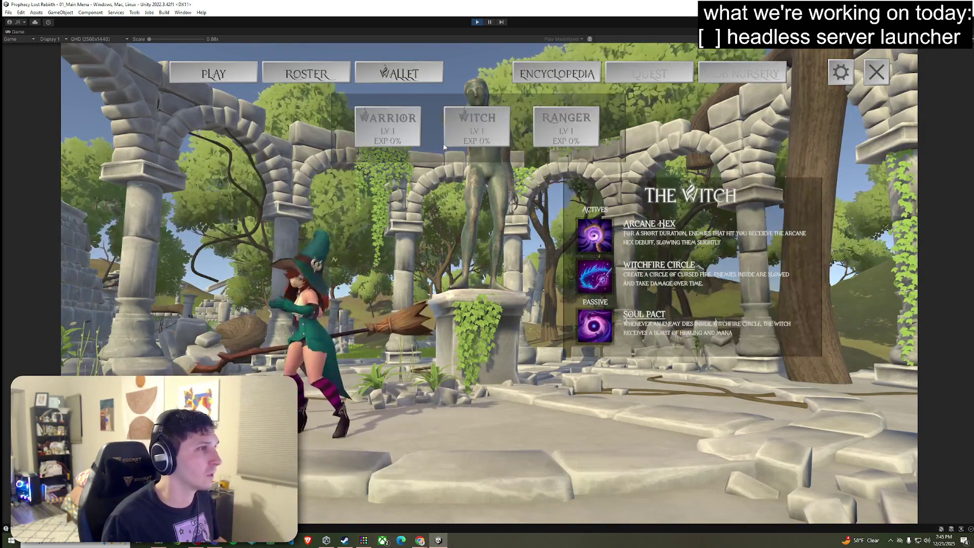
click(525, 315)
click(525, 314)
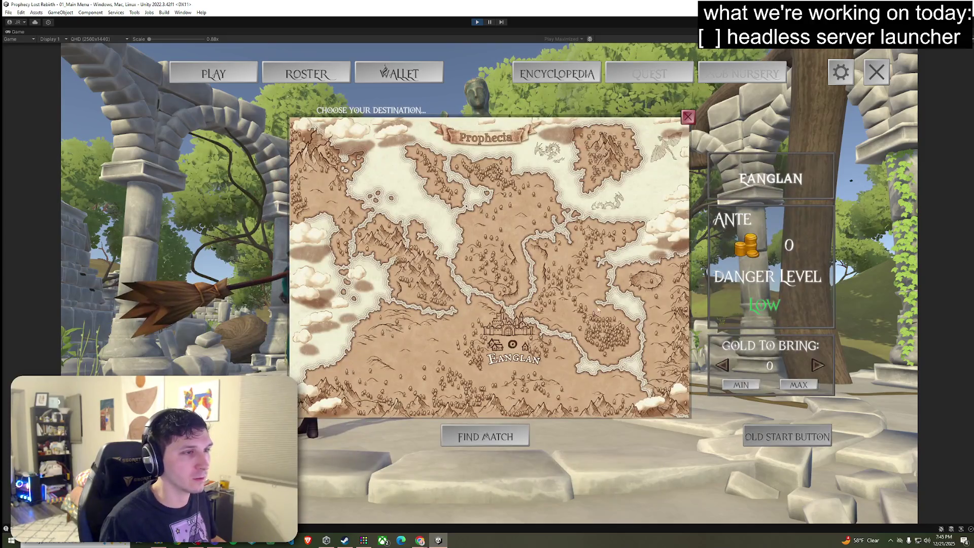
click(605, 294)
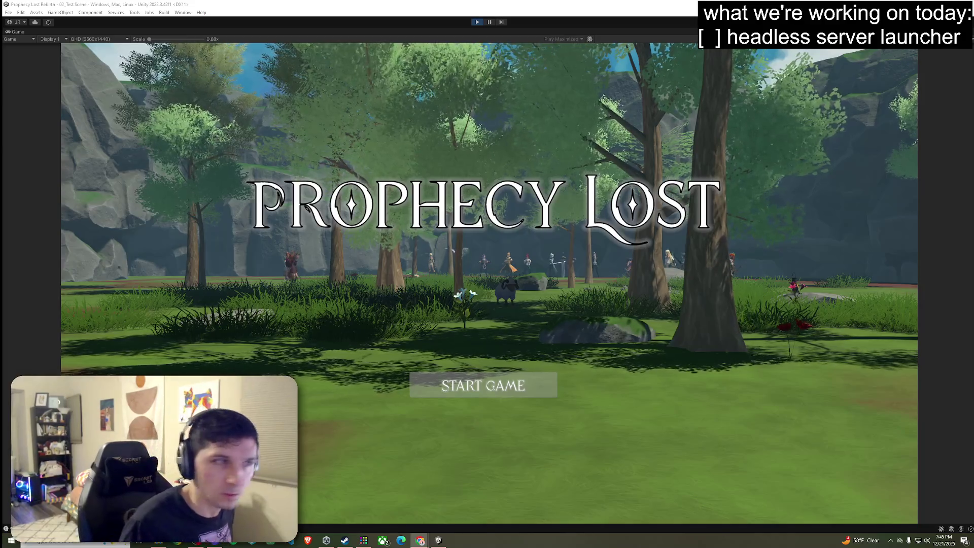
click(522, 391)
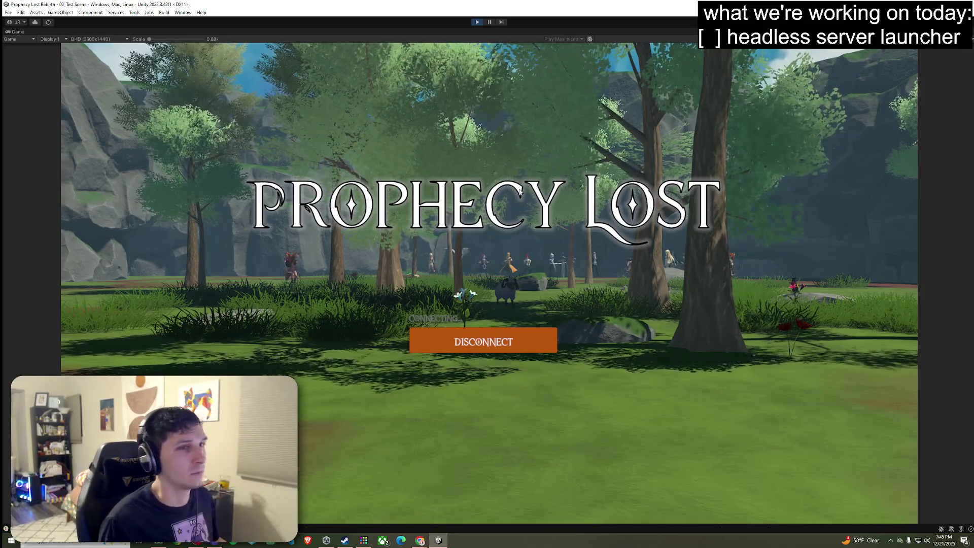
Run the witch through the forest, then stop the game session.
key(w)
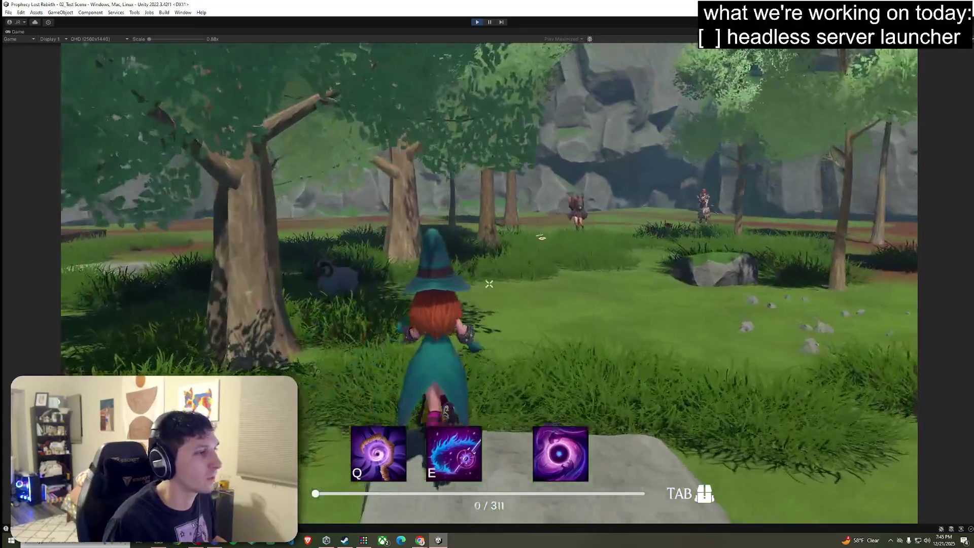
key(w)
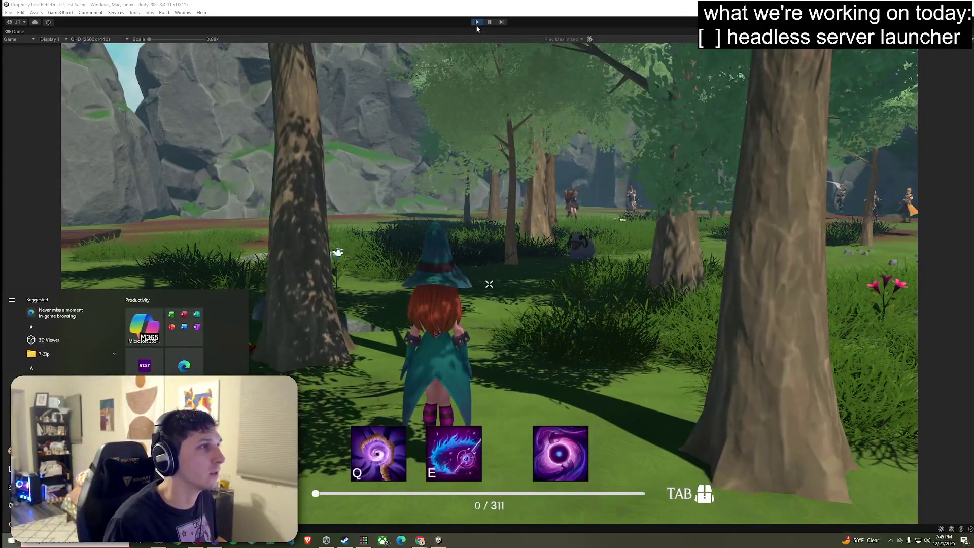
click(476, 24)
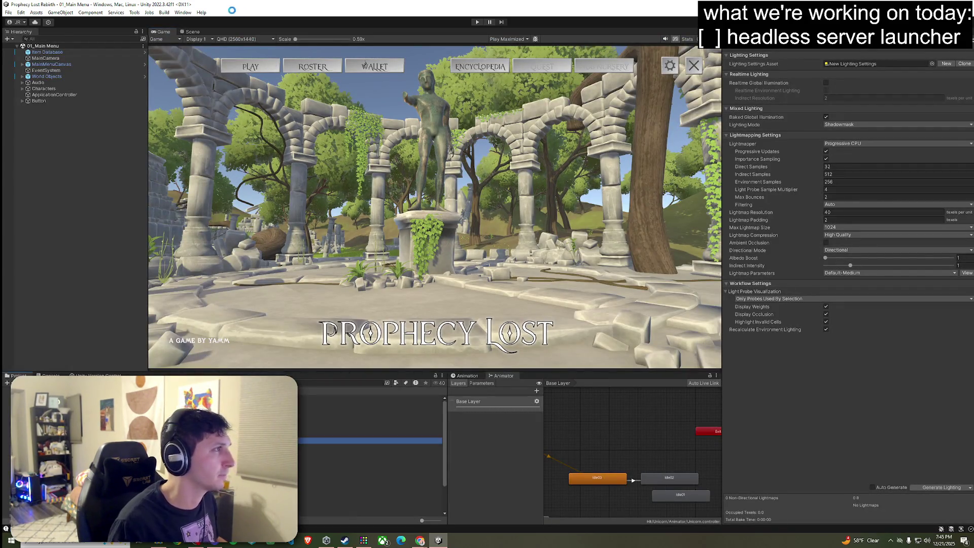
Switch to the Scene view of 02_Test Scene and show GameManager's settings in the Inspector.
click(193, 32)
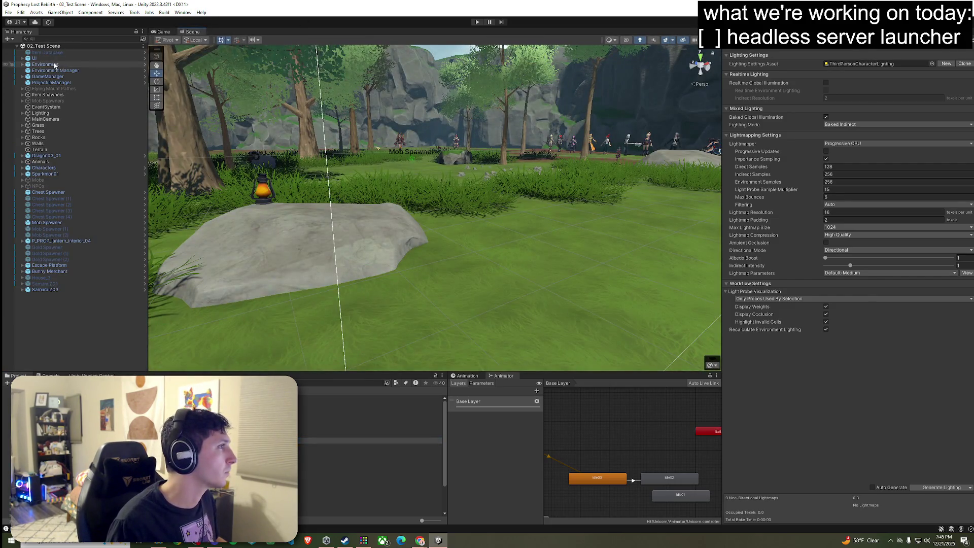
click(57, 77)
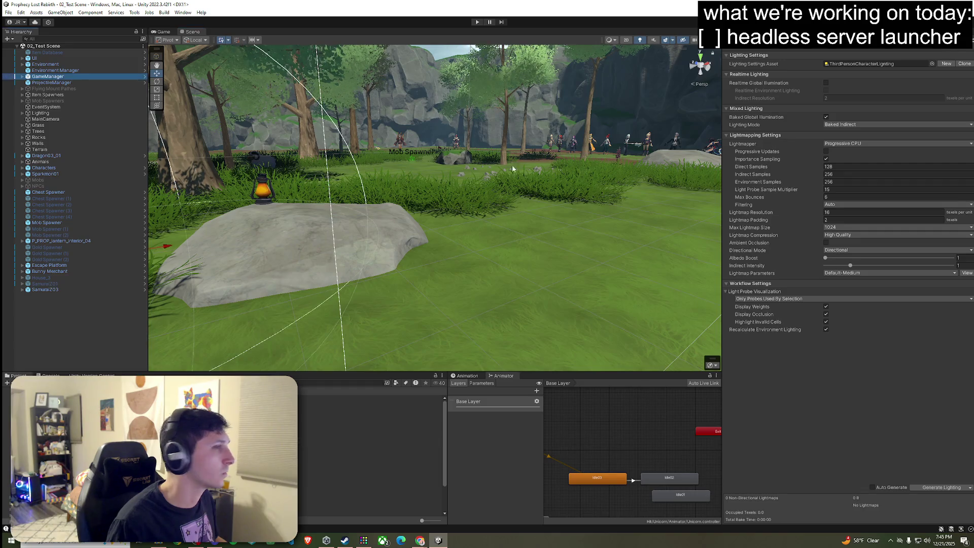
click(855, 226)
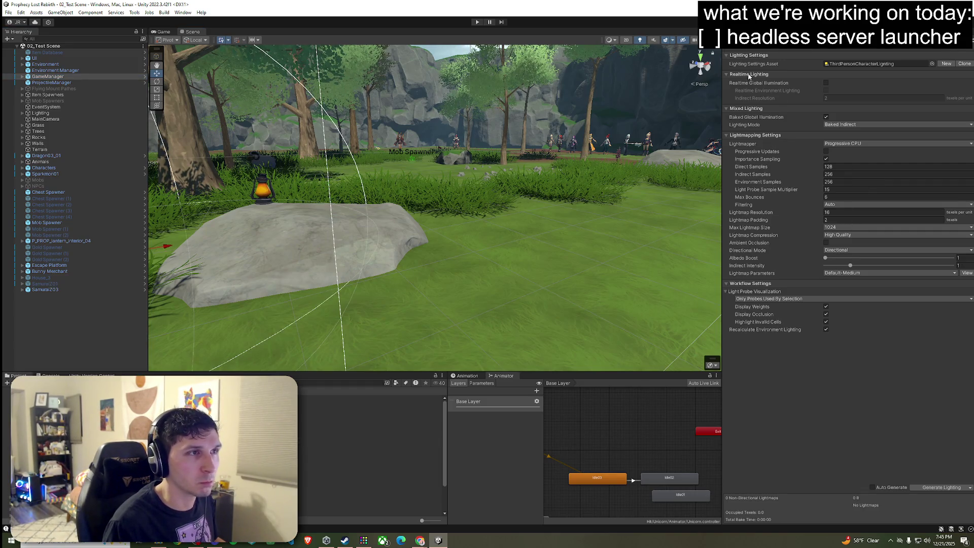
click(739, 31)
scroll(787, 281, down, 3)
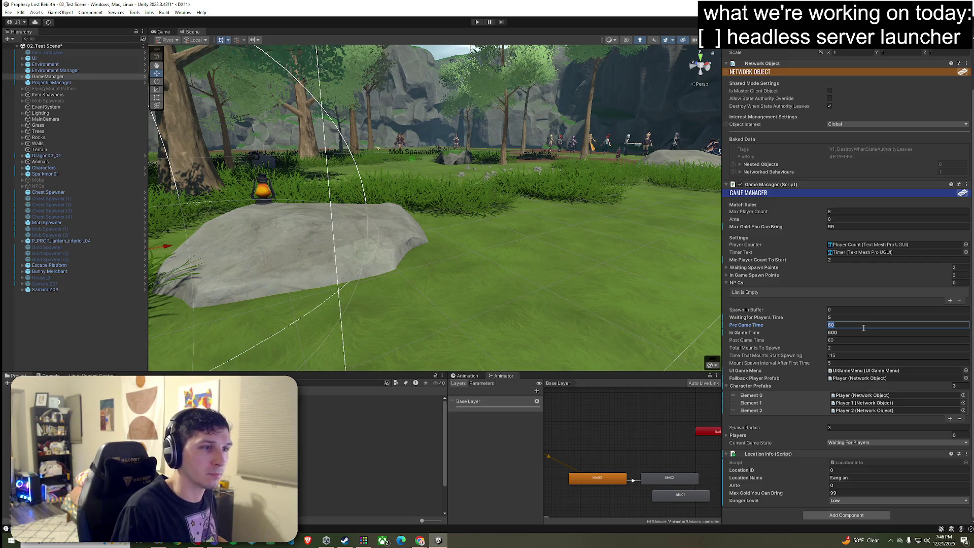
Save 02_Test Scene, start Play mode, and open the world map to test the 5-second timers.
right_click(32, 46)
click(29, 48)
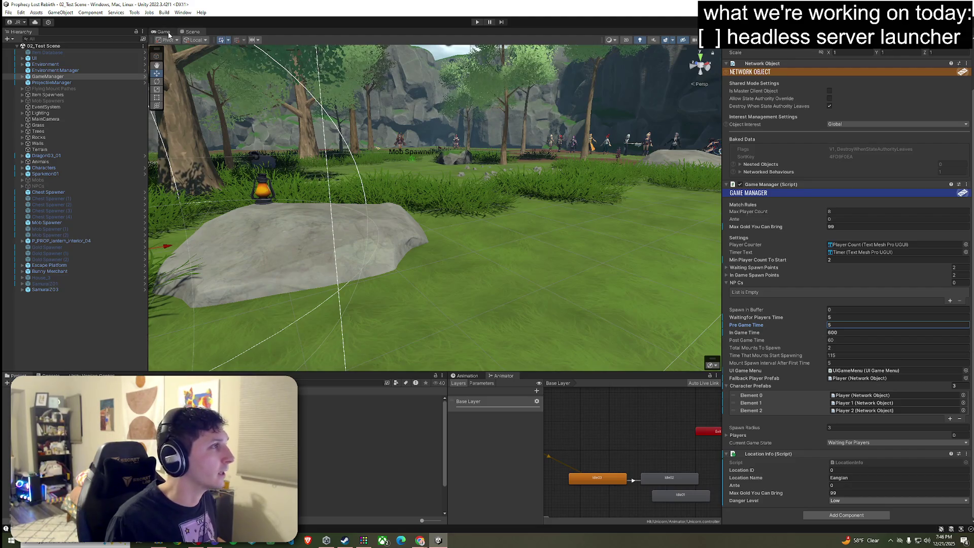
key(ctrl+p)
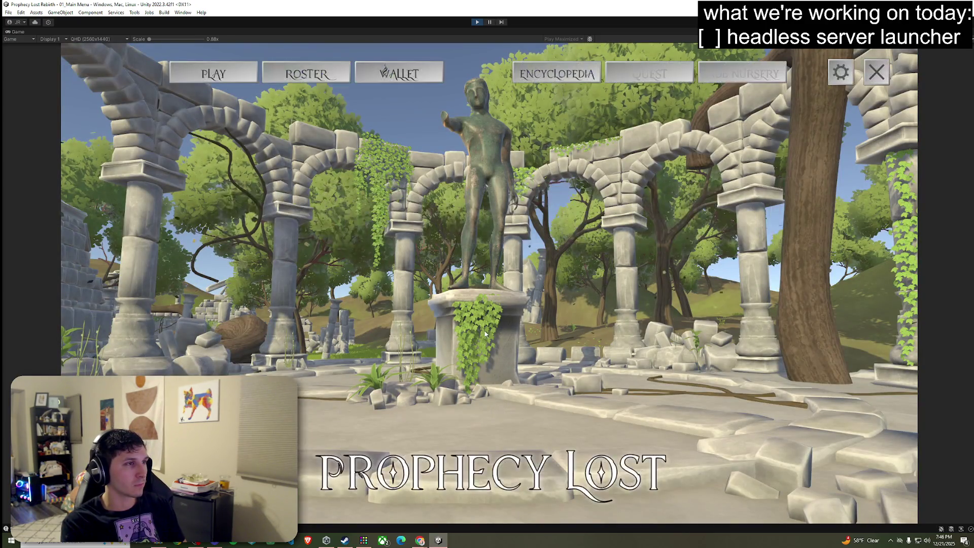
click(494, 303)
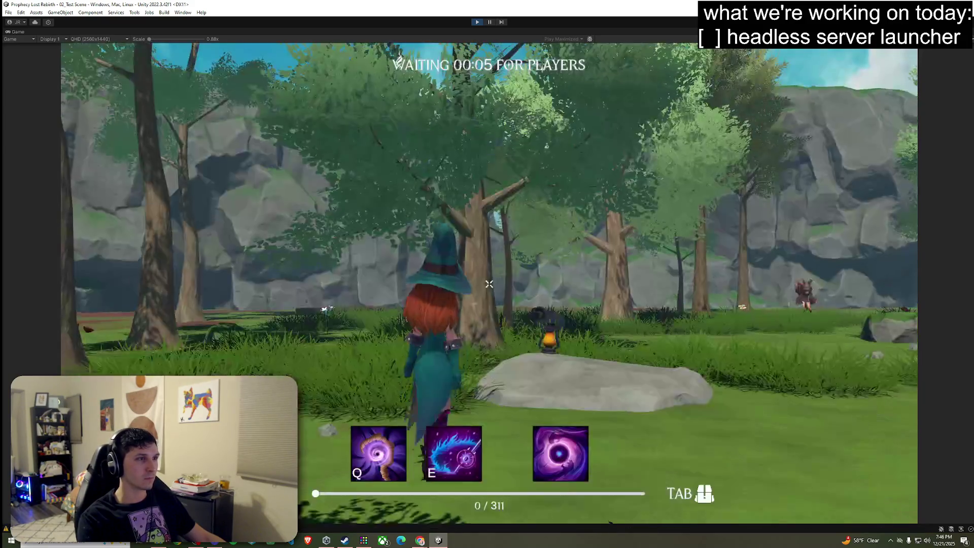
Run the witch forward toward the clearing and rocky path while the countdown runs.
key(w)
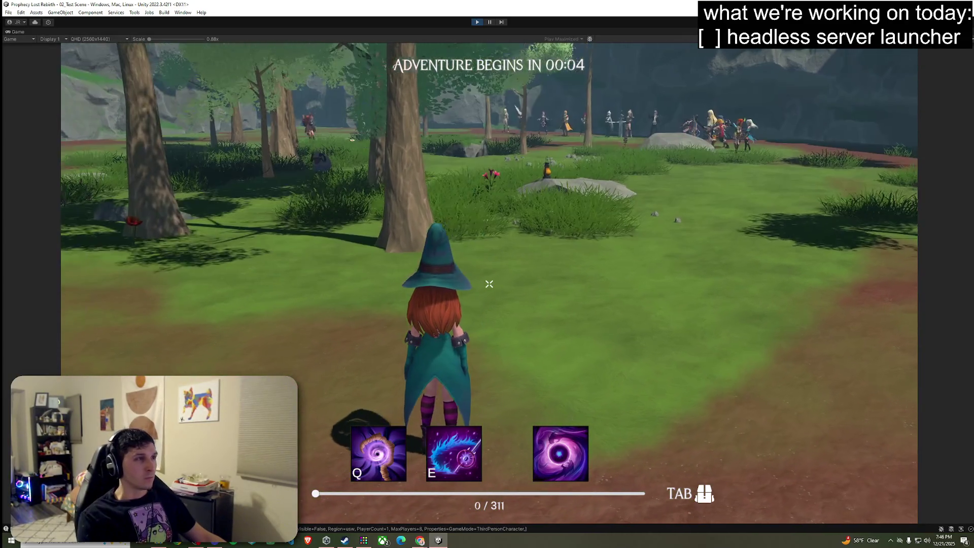
key(w)
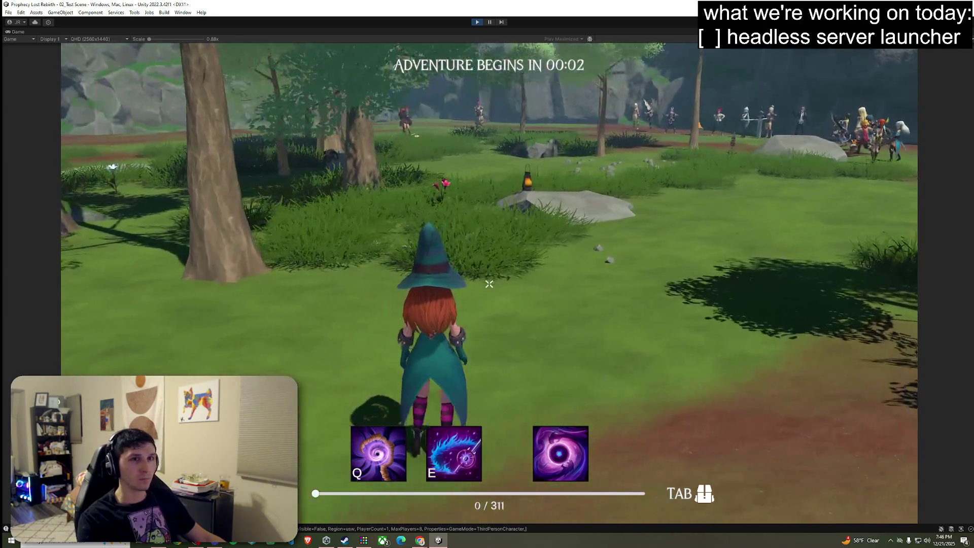
key(w)
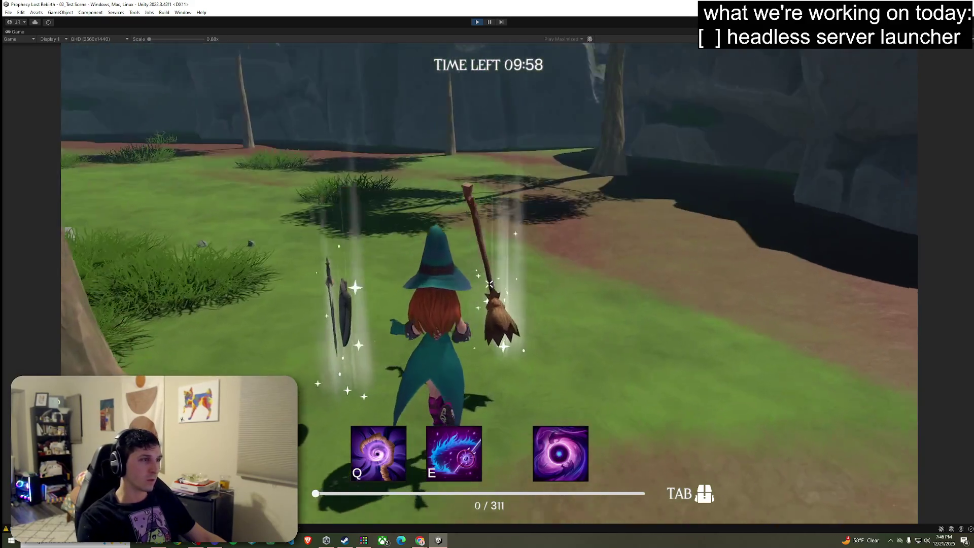
Equip the broom and walk the witch up to the chest and into the forest.
key(Tab)
key(Tab)
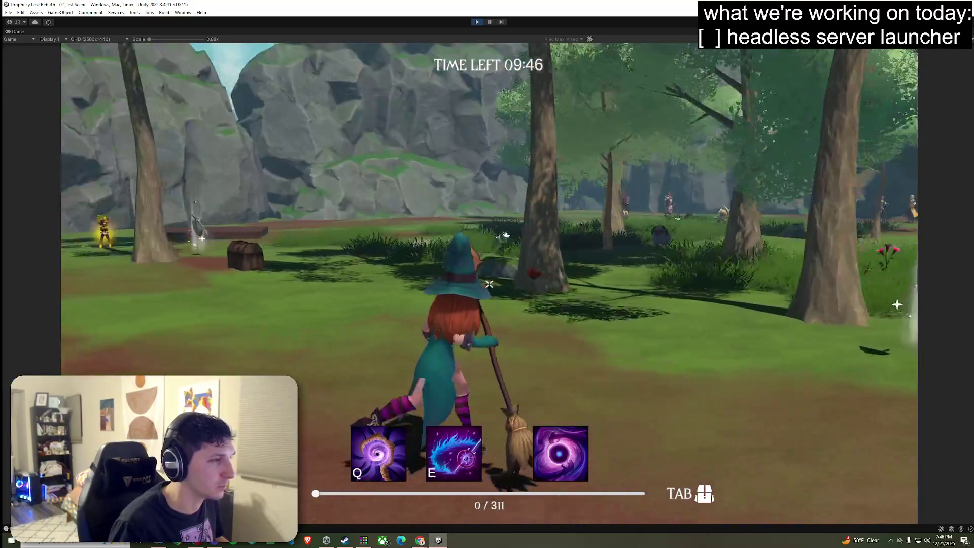
key(w)
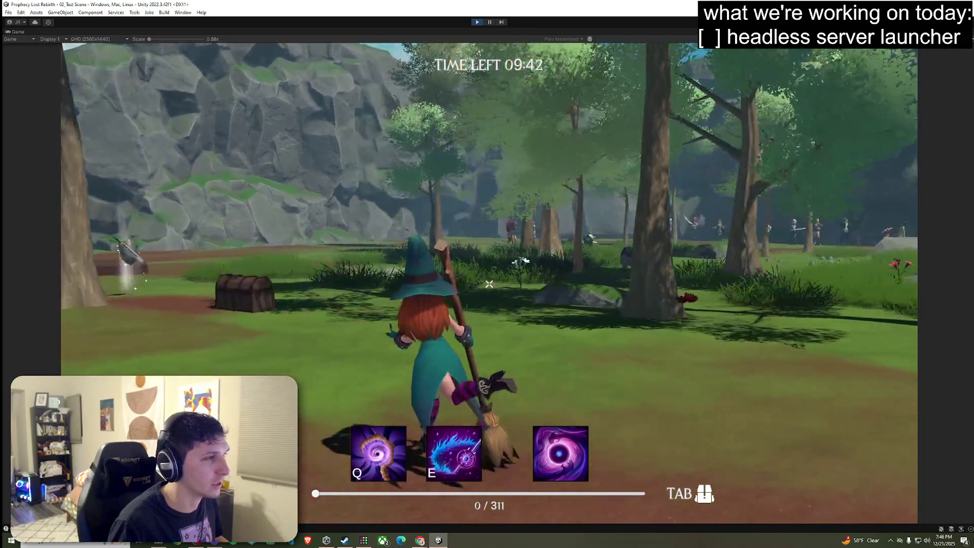
key(w)
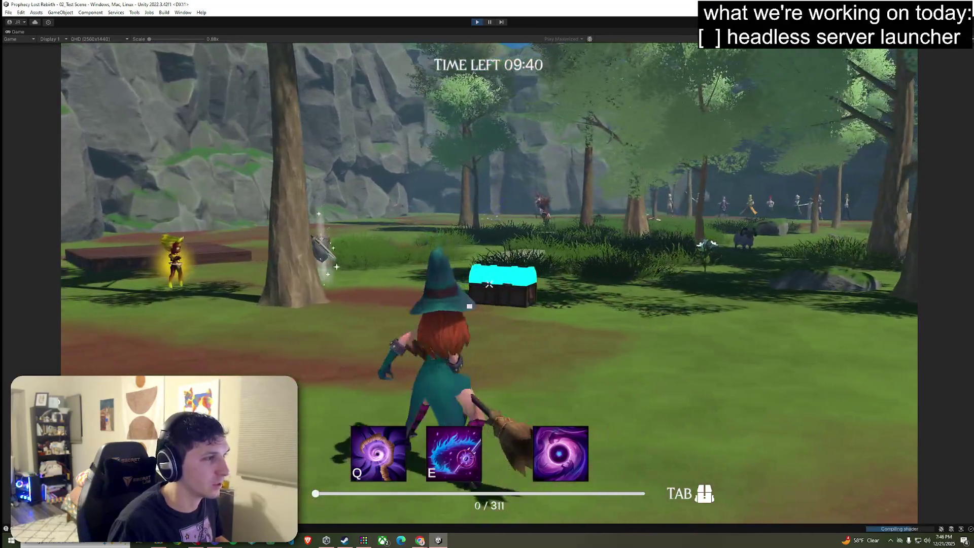
key(w)
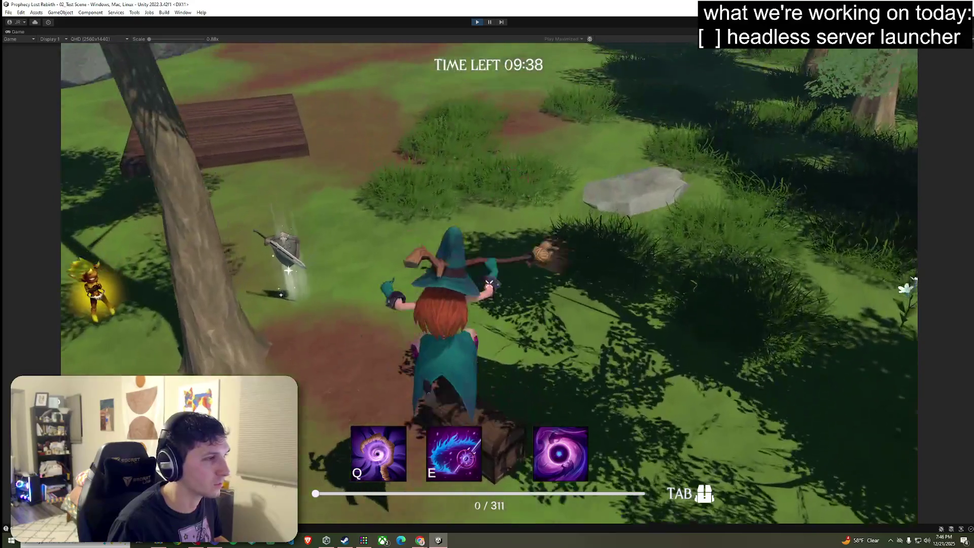
key(w)
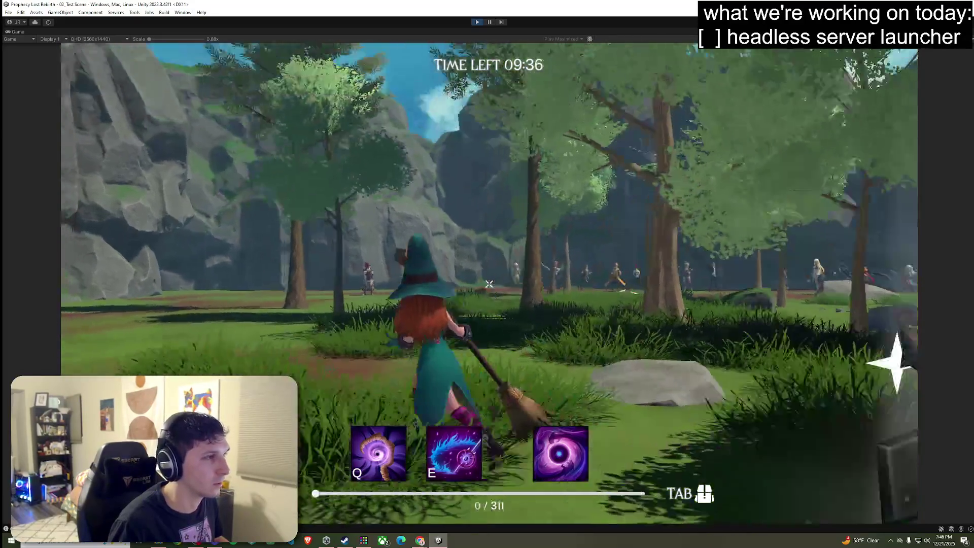
Cast a purple bolt, move on through the forest, then aim and cast the magic-circle spell.
click(489, 284)
key(w)
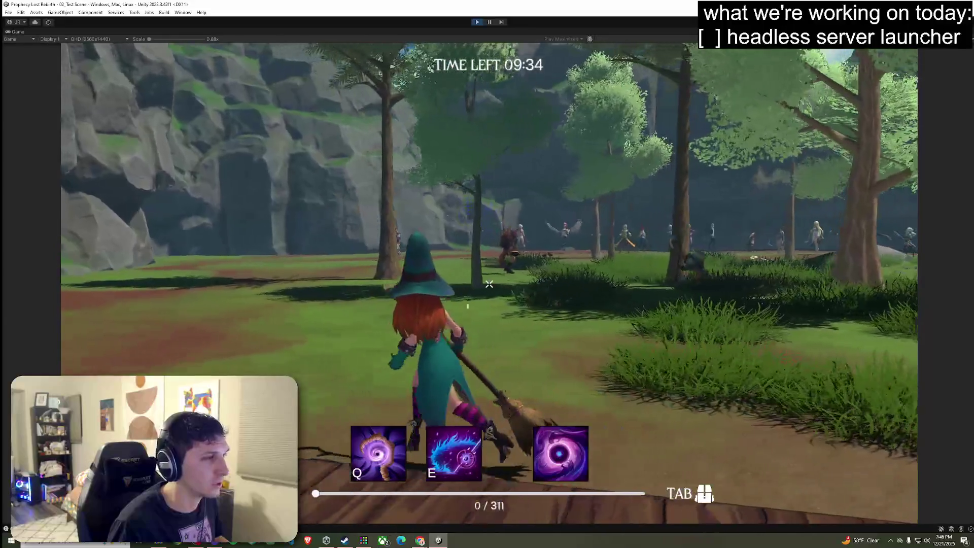
key(w)
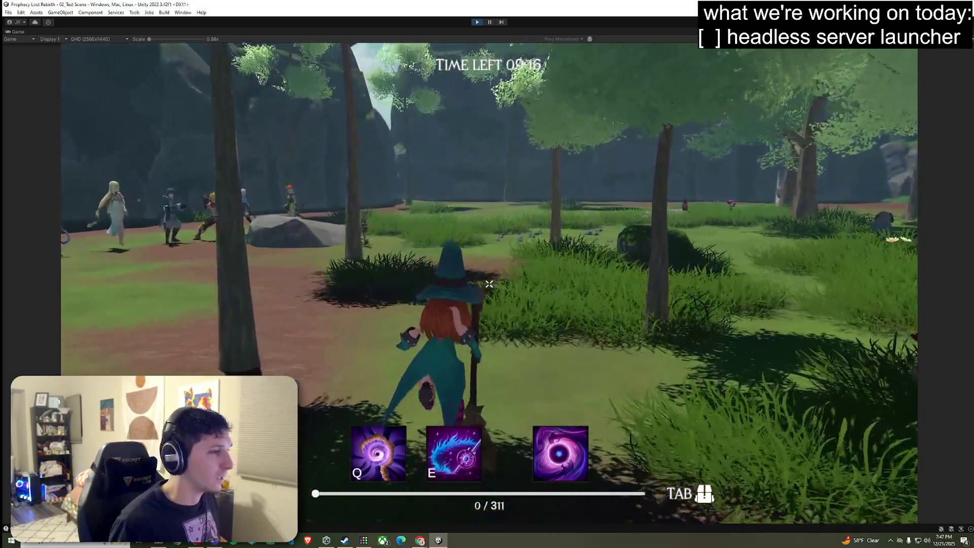
key(e)
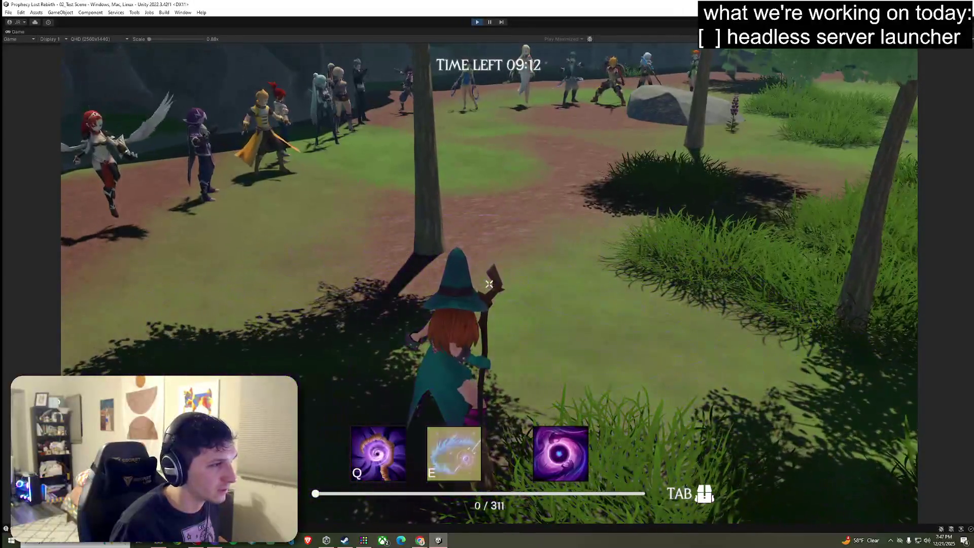
key(e)
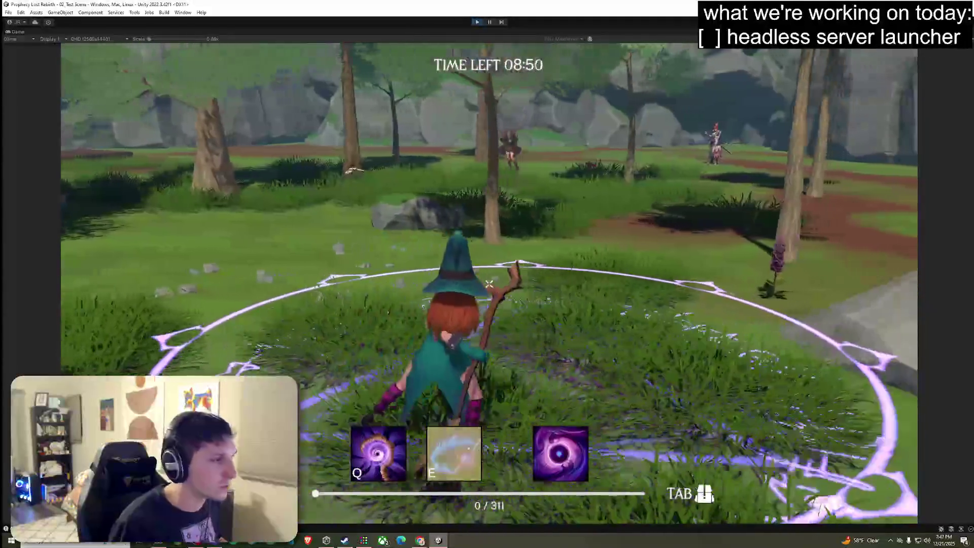
click(489, 283)
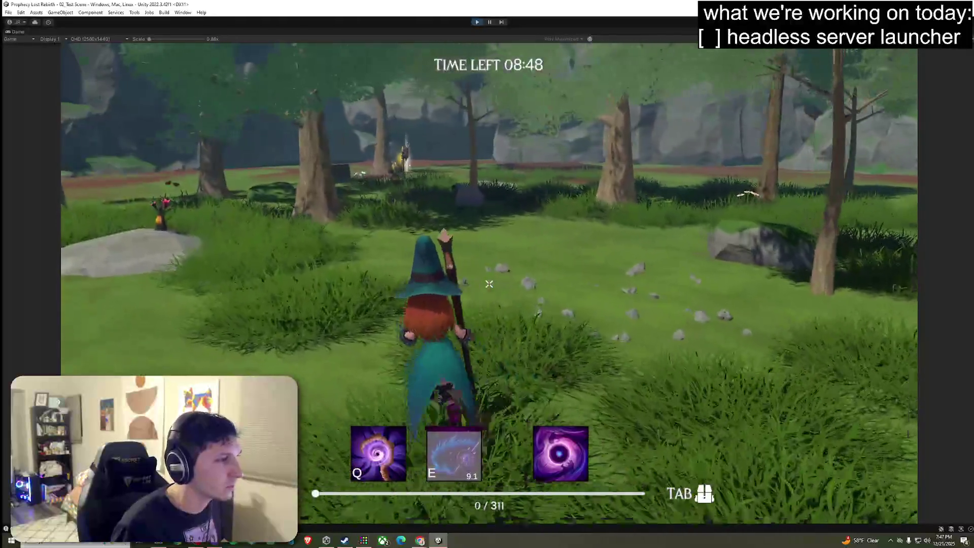
Cast the purple aura ability while running the witch across the clearing and among the trees.
key(q)
key(w)
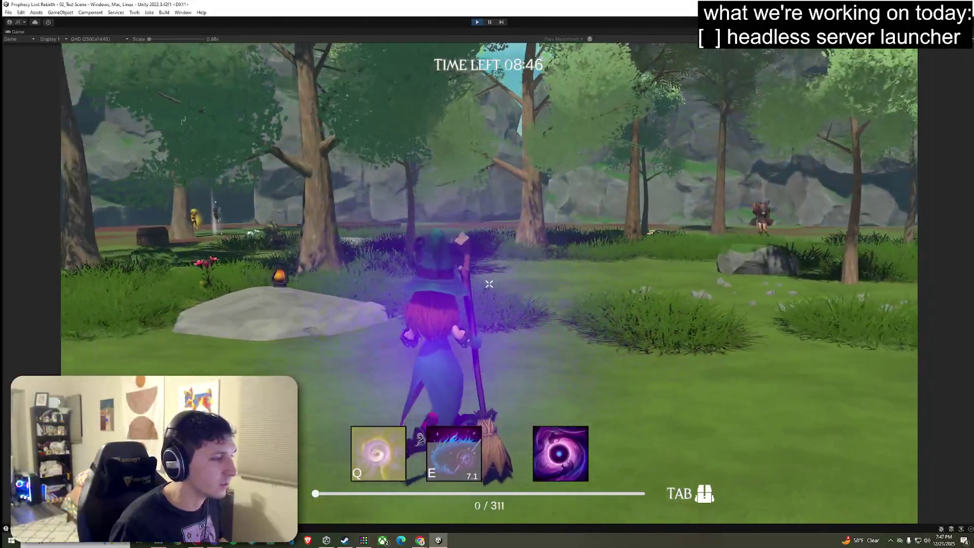
key(w)
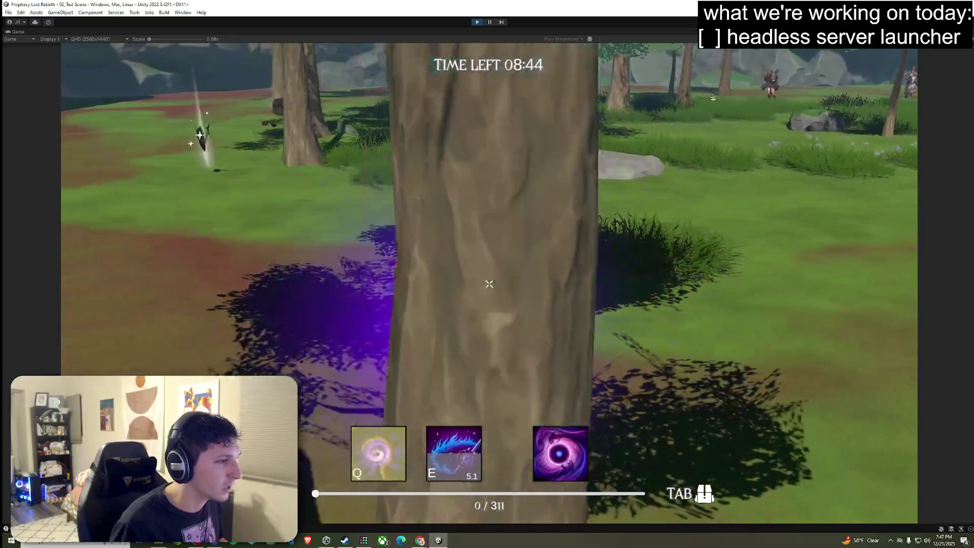
key(w)
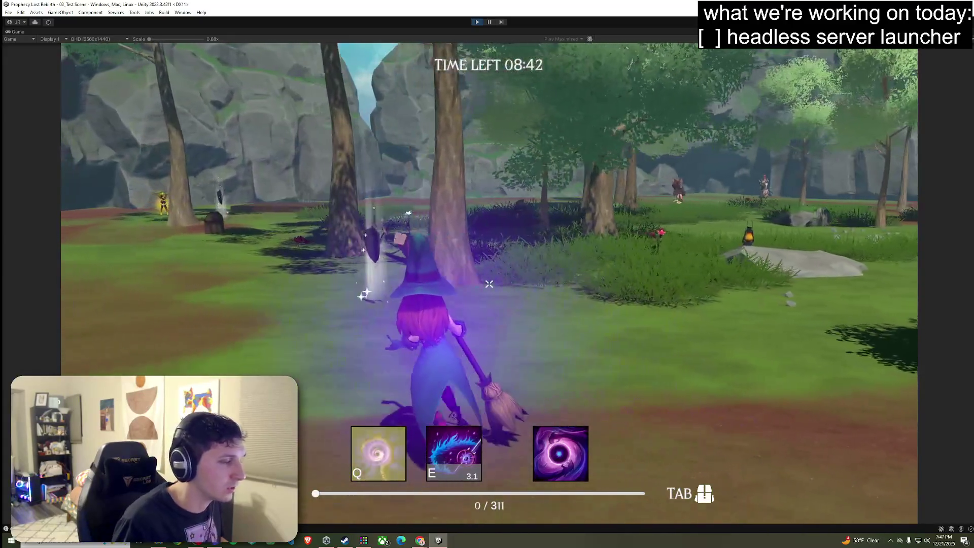
key(q)
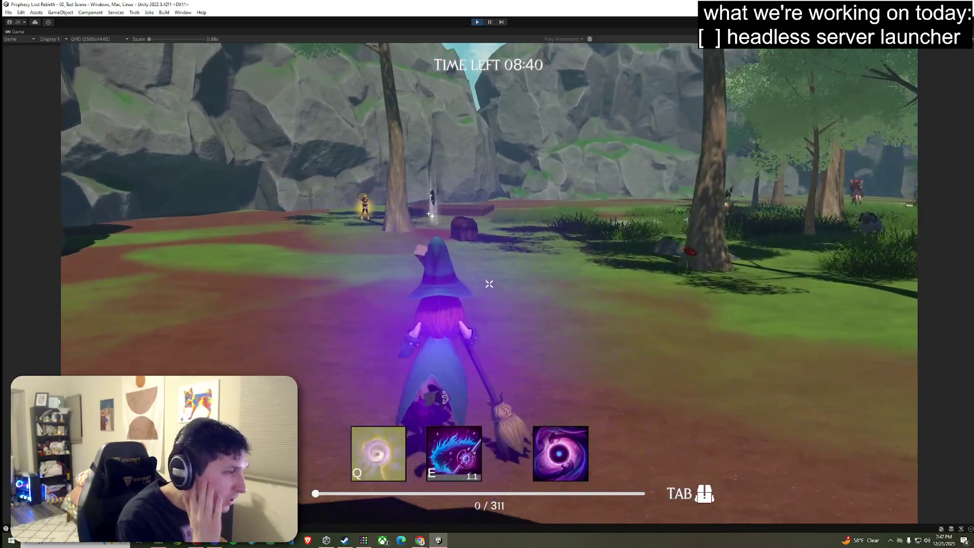
key(w)
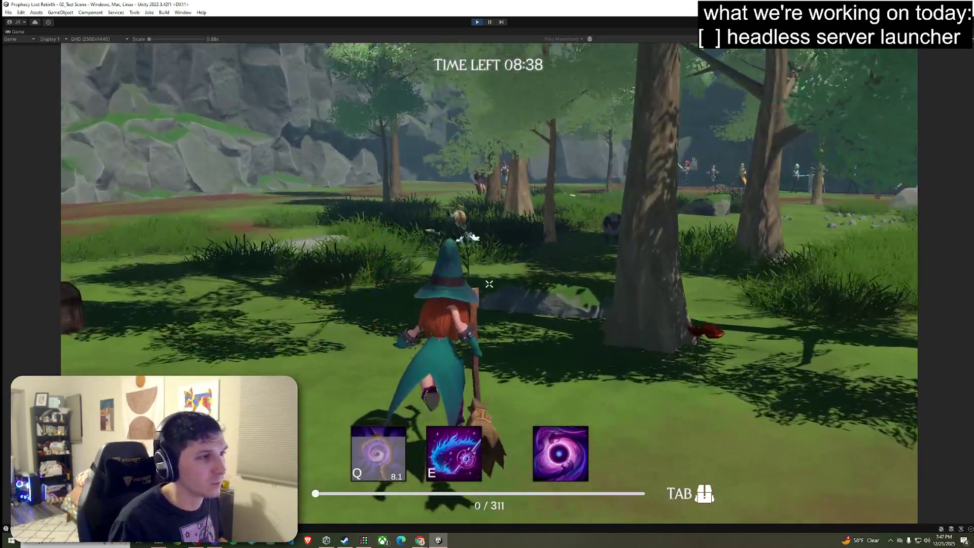
key(w)
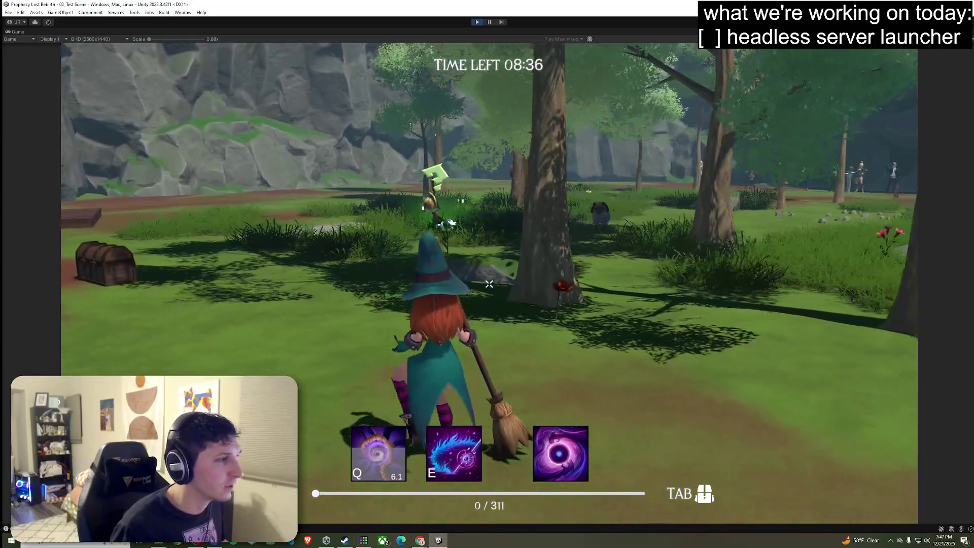
key(w)
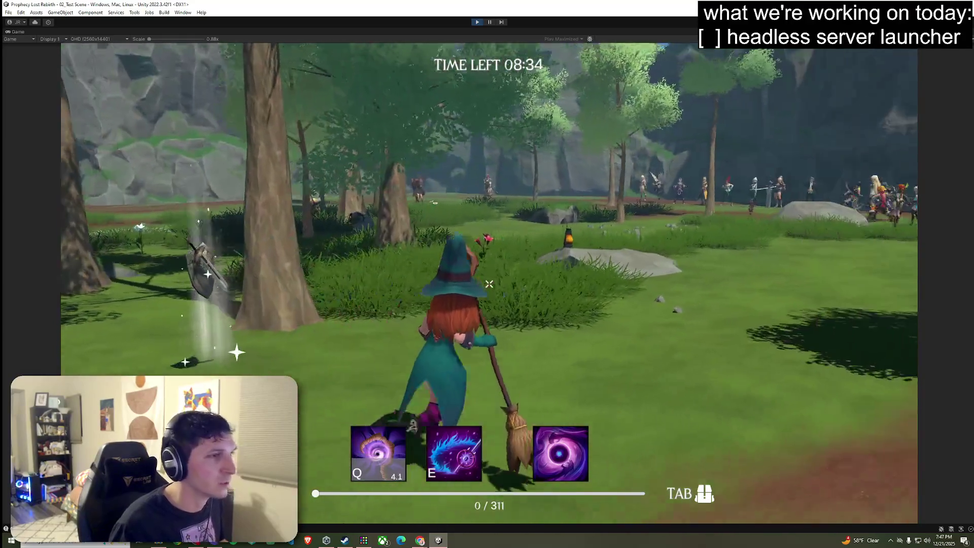
key(w)
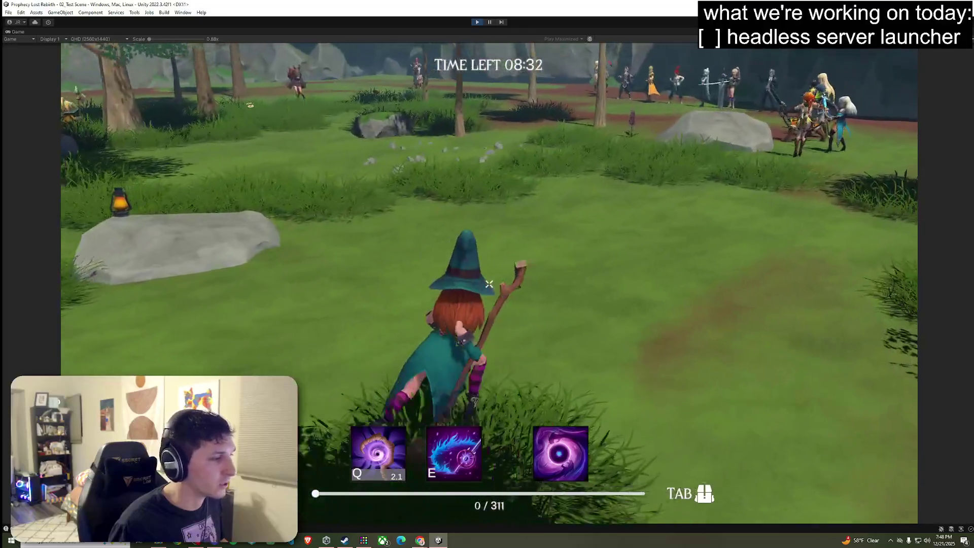
key(w)
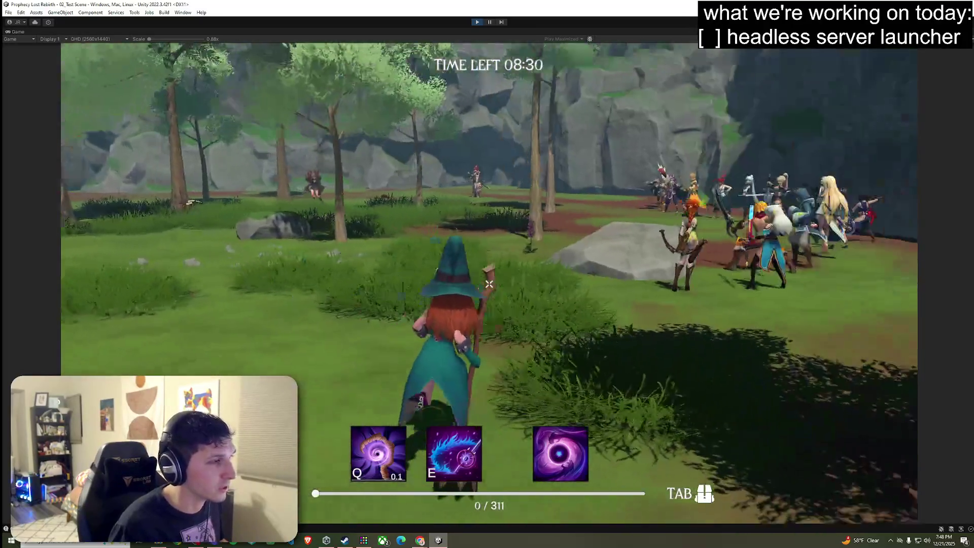
Run through the woods toward the chest and cast both the Q and E ground-circle abilities.
key(w)
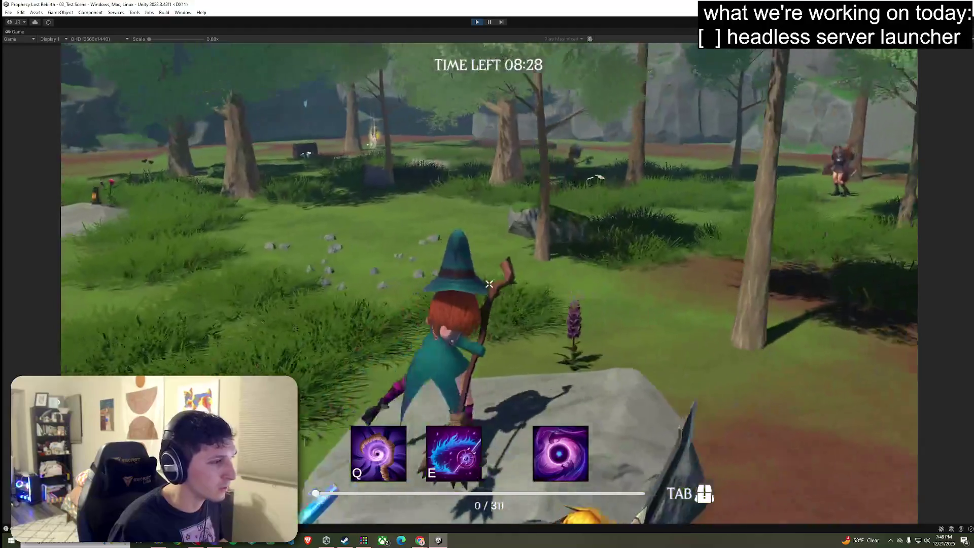
key(w)
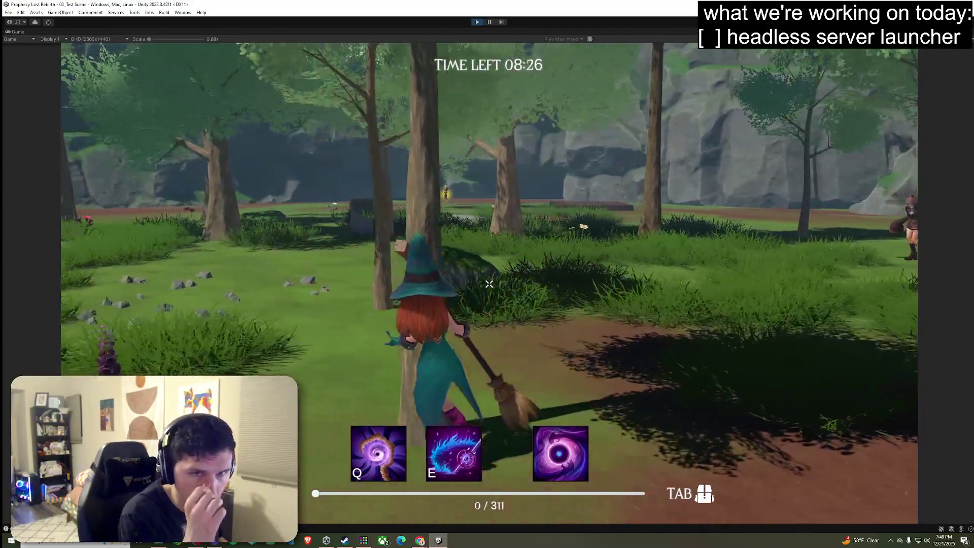
key(w)
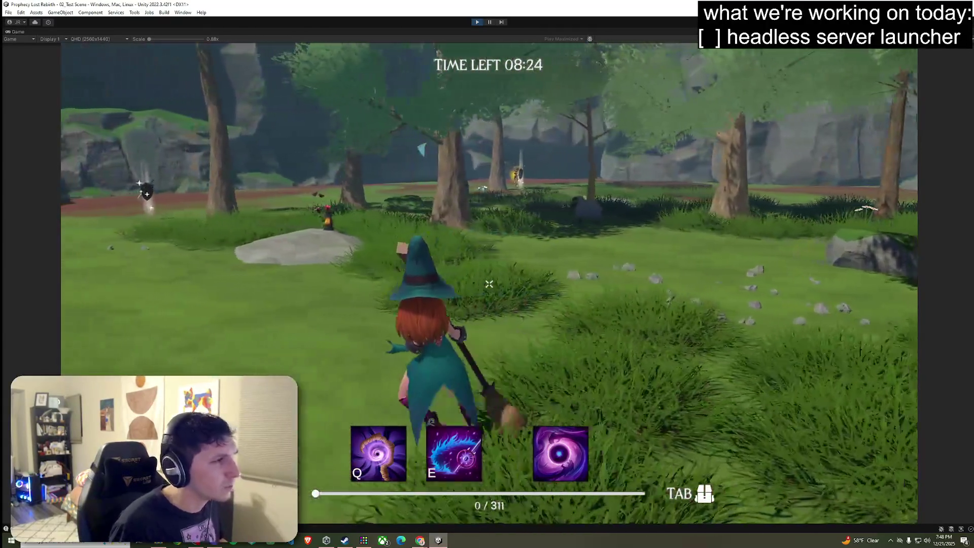
key(w)
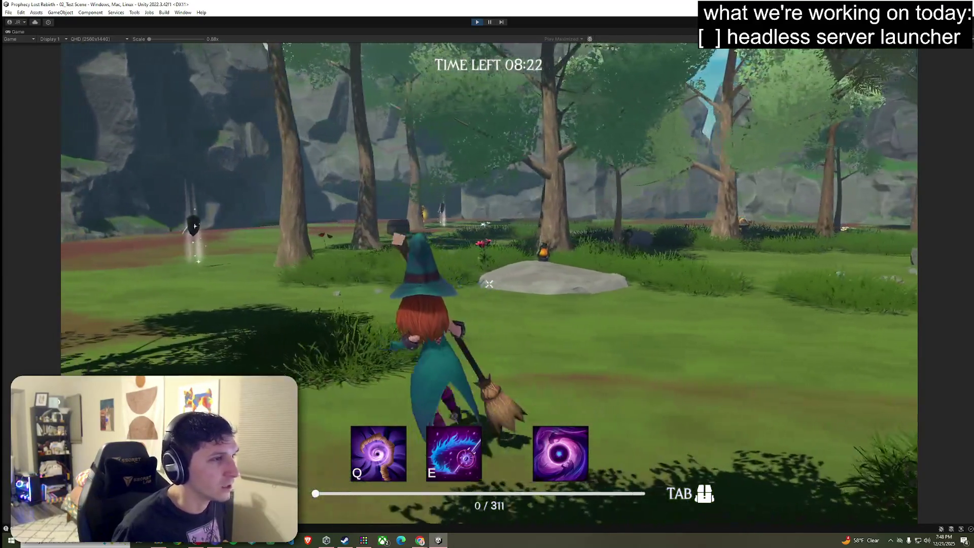
key(w)
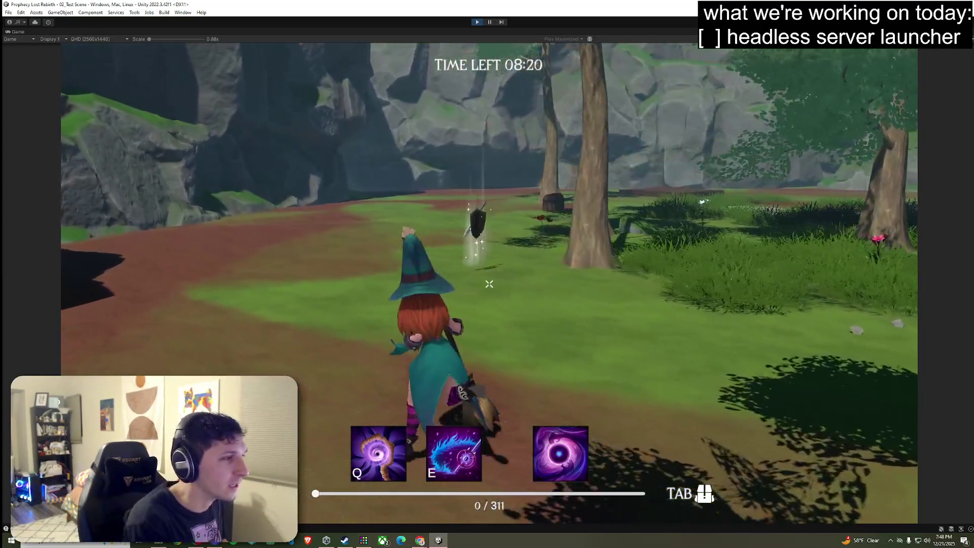
key(w)
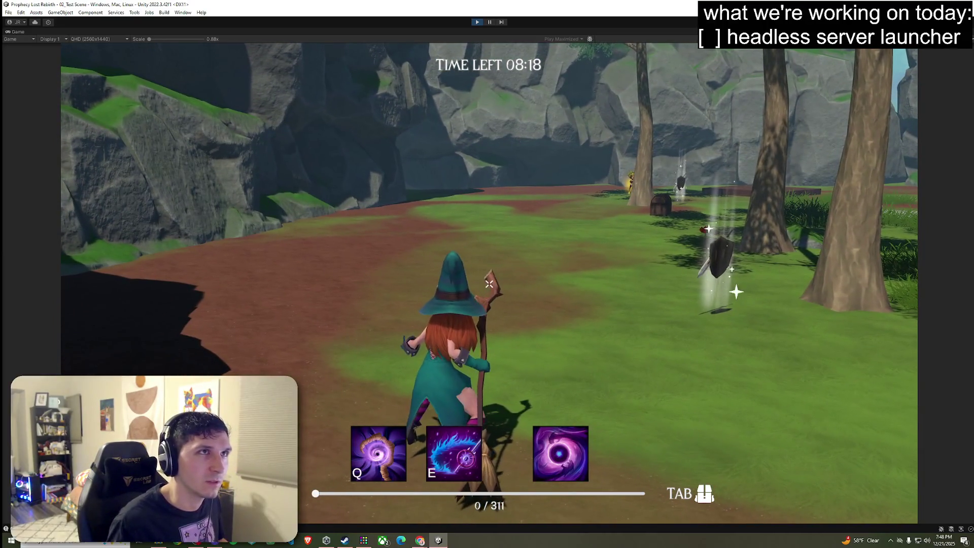
key(q)
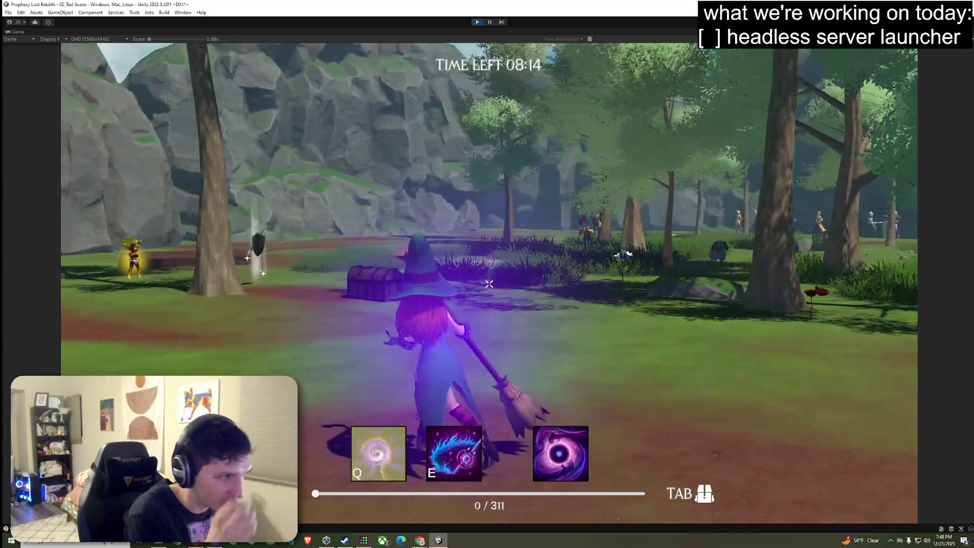
key(e)
Walk past the wooden platform into the forest, check the inventory, then start the safehouse escape.
key(w)
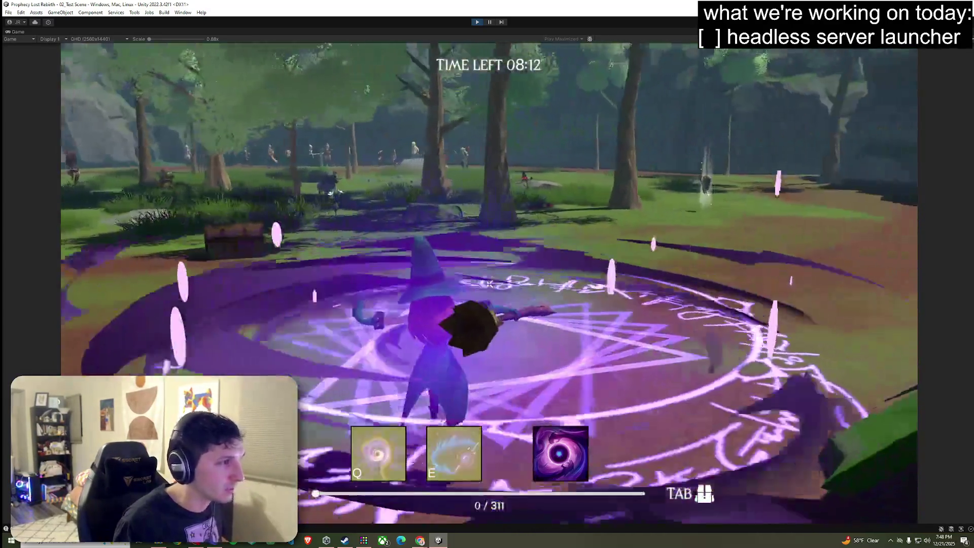
key(w)
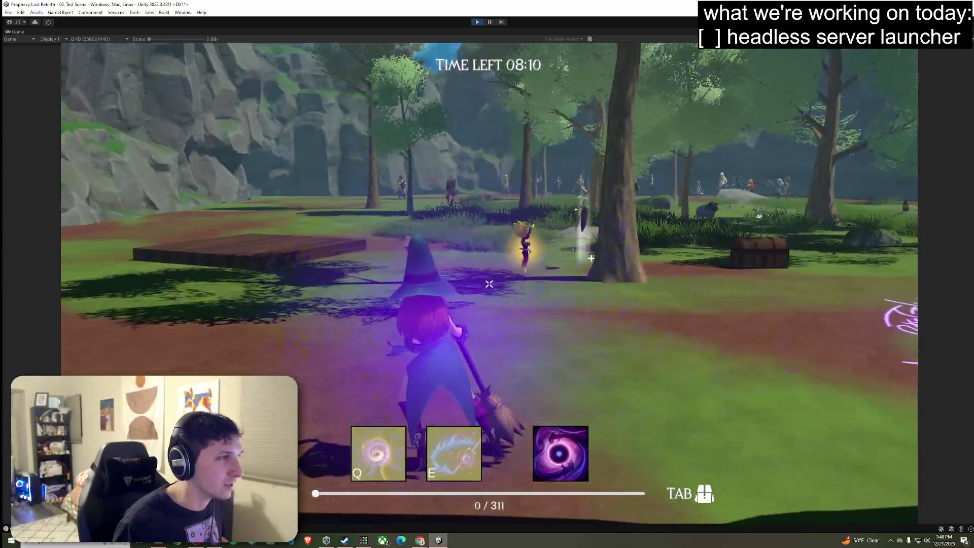
key(w)
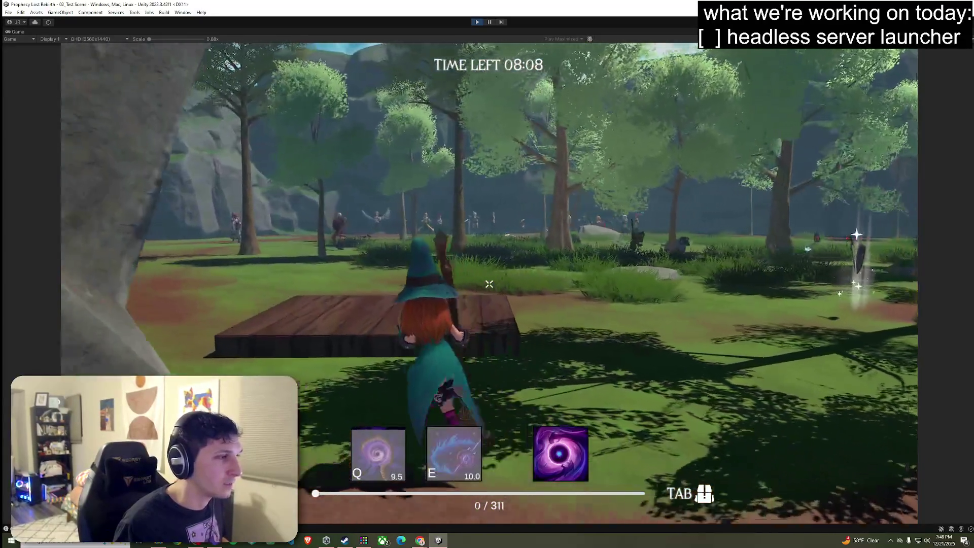
key(w)
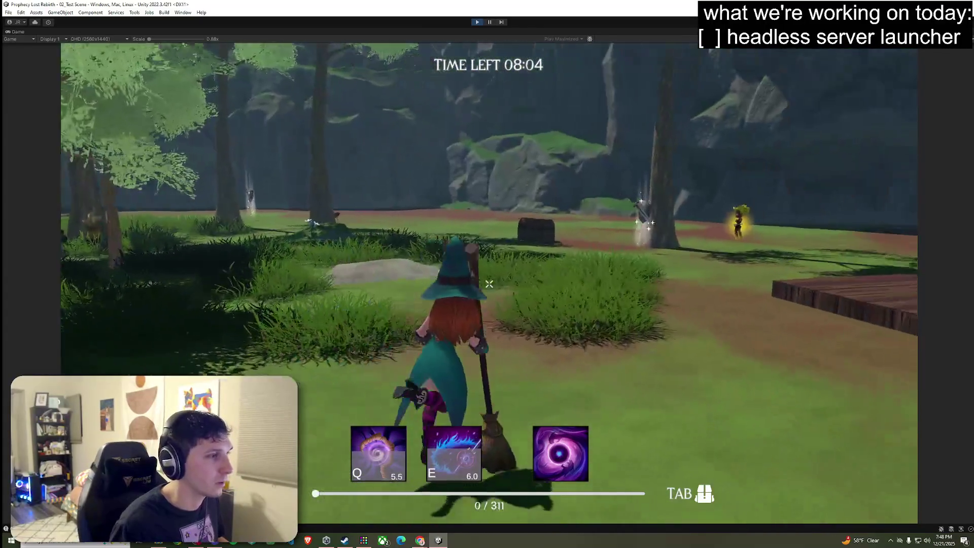
key(Tab)
key(Tab)
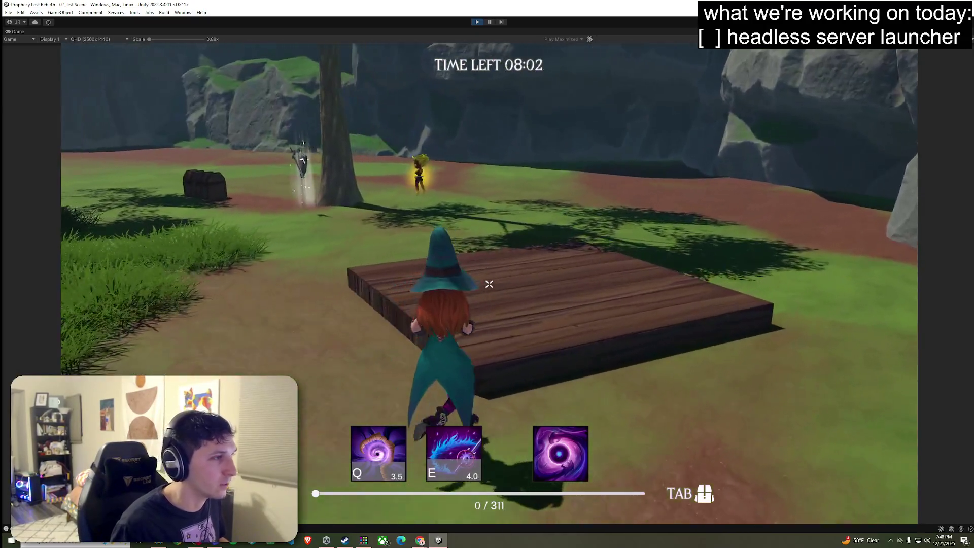
key(x)
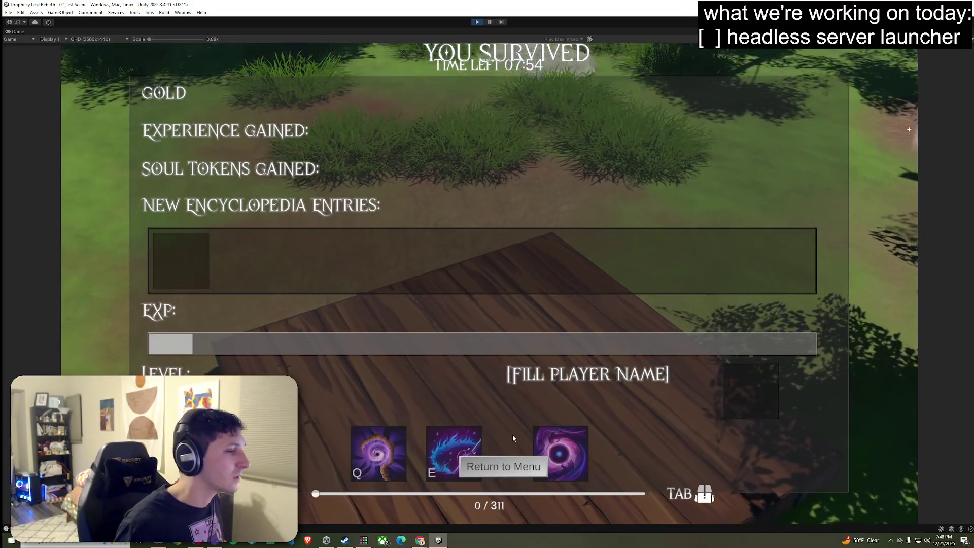
Leave the survival results, switch the class to Warrior, and bring up the World Map destinations.
click(509, 462)
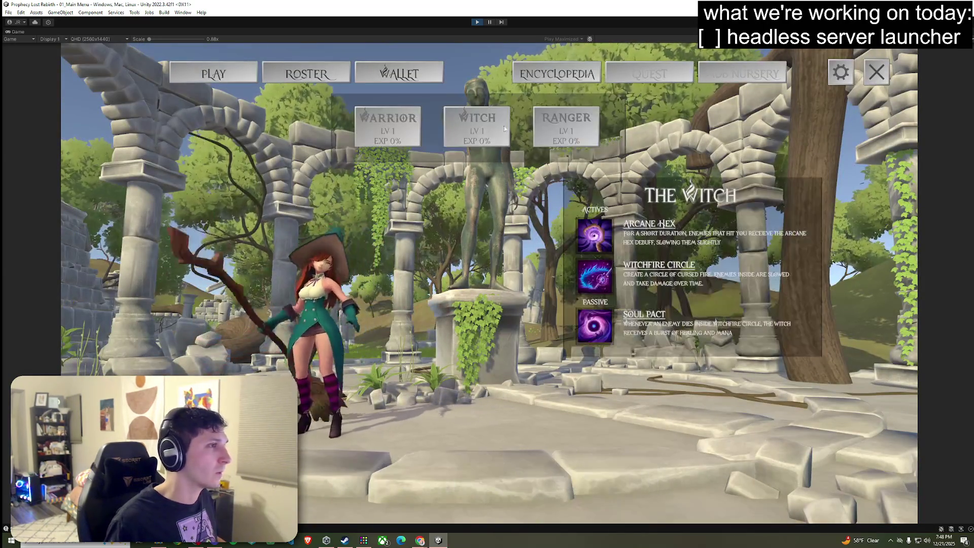
click(564, 128)
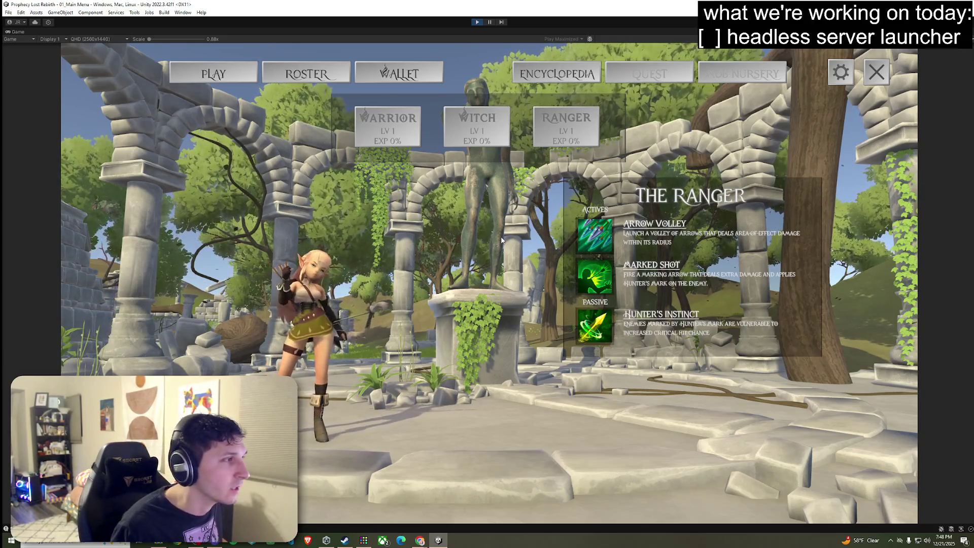
key(1)
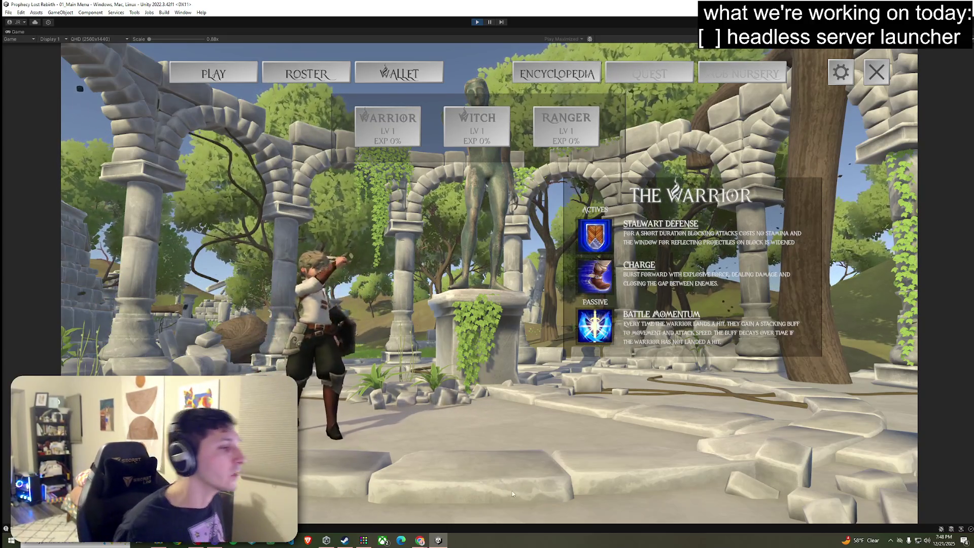
click(306, 74)
click(470, 288)
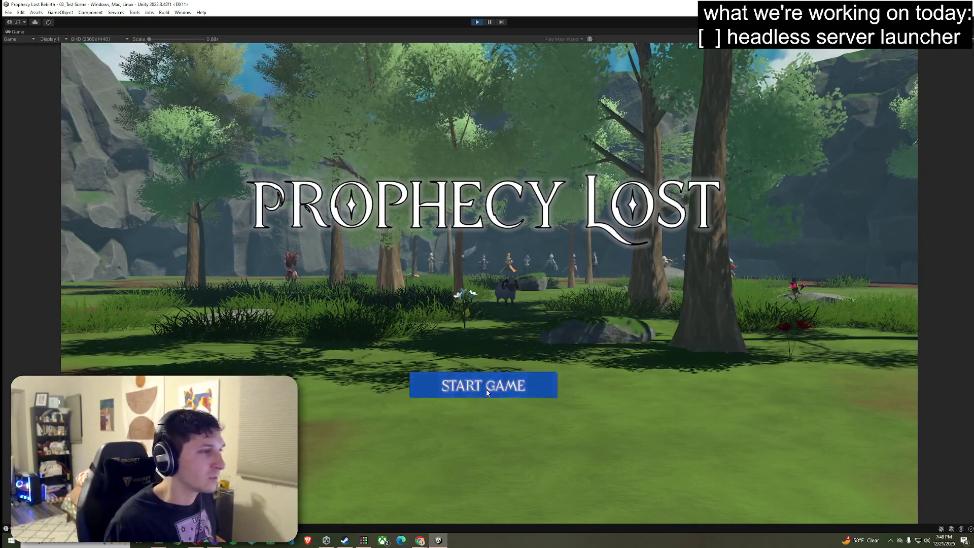
Start the game and run the Warrior through the trees toward the clearing while the countdowns finish.
click(487, 390)
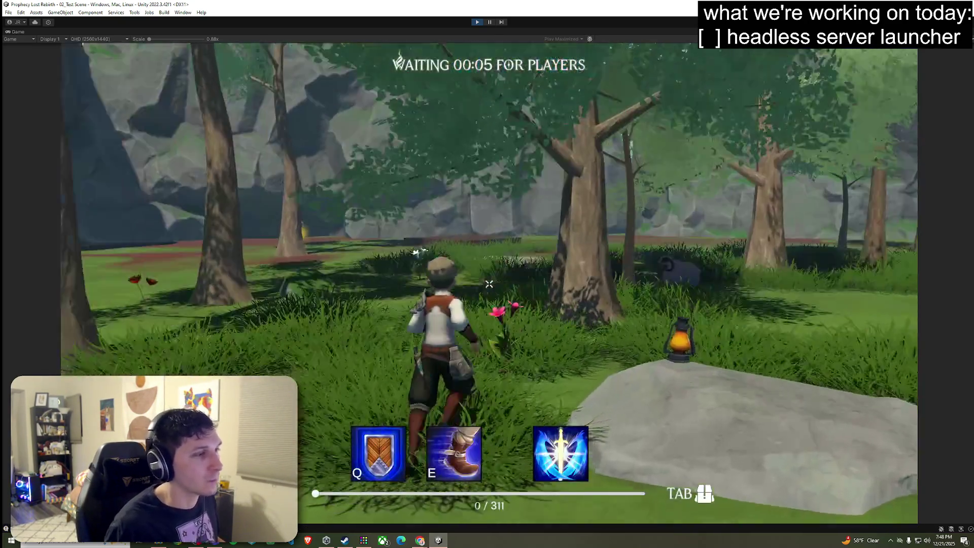
key(w)
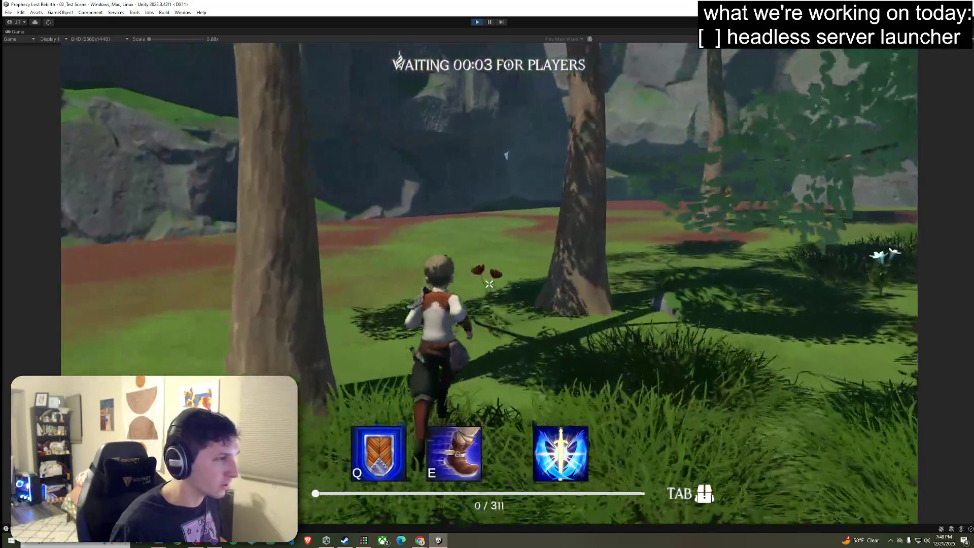
key(w)
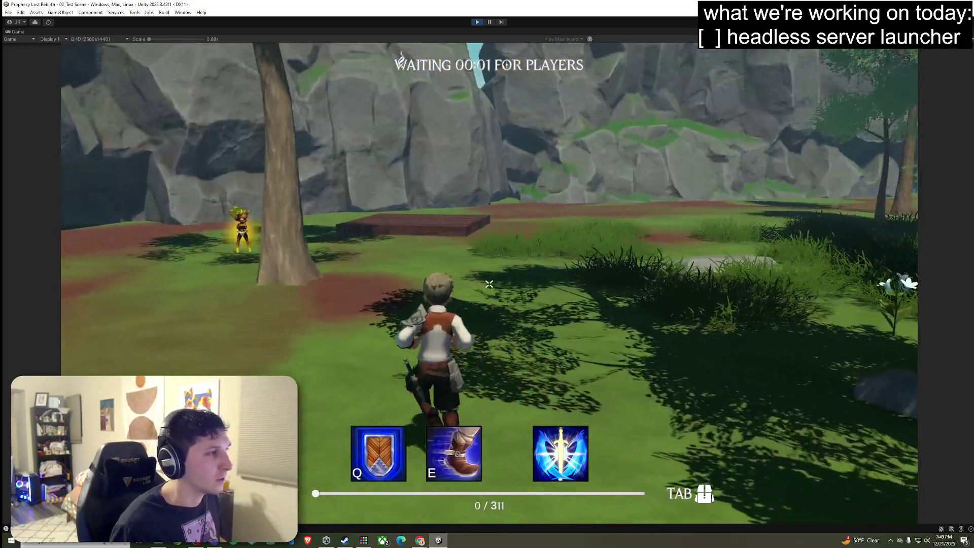
key(w)
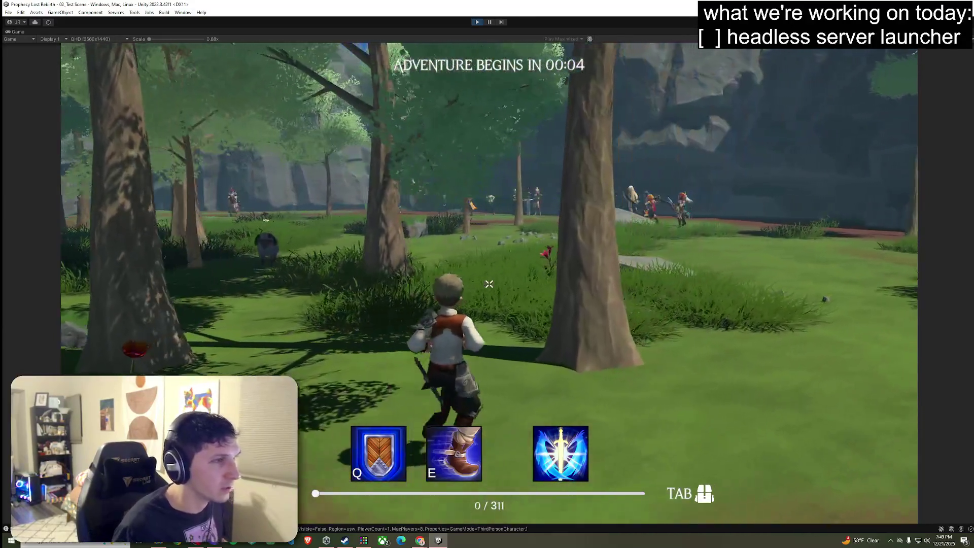
key(w)
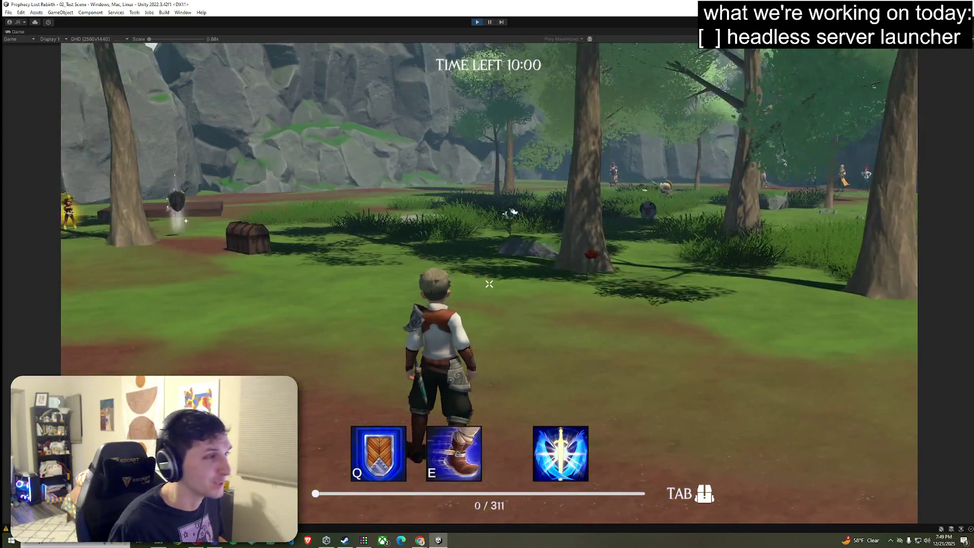
Run the Warrior past the chest and log, dashing toward the cliffs and the crowd of players.
key(w)
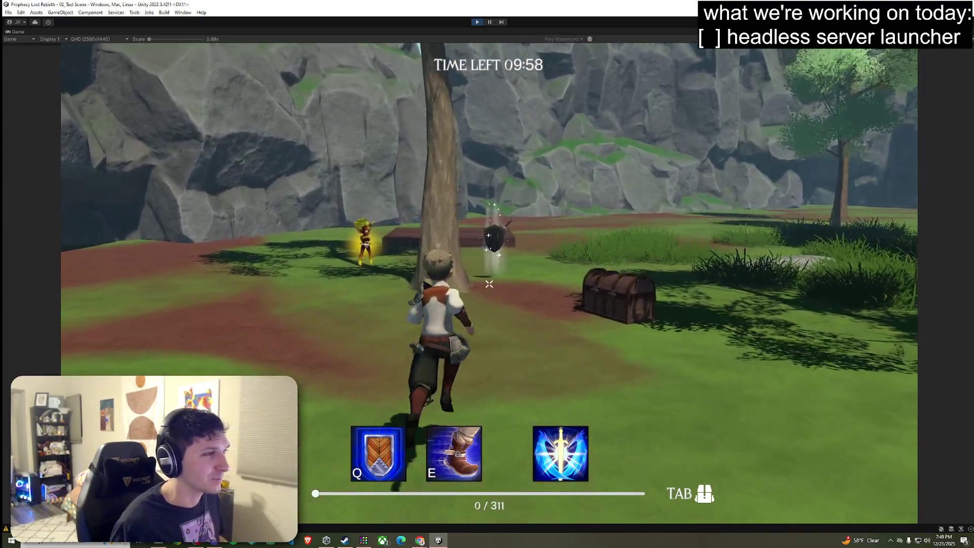
key(w)
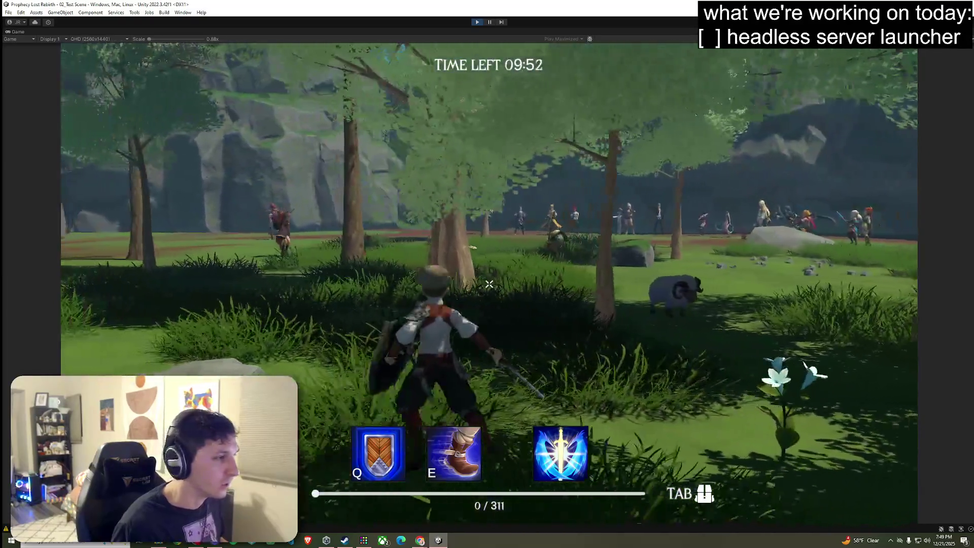
key(e)
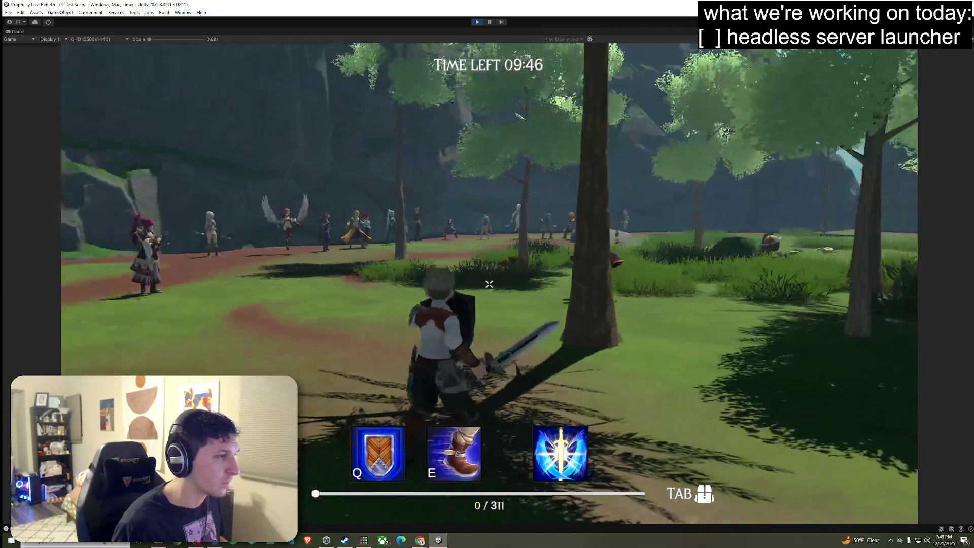
key(w)
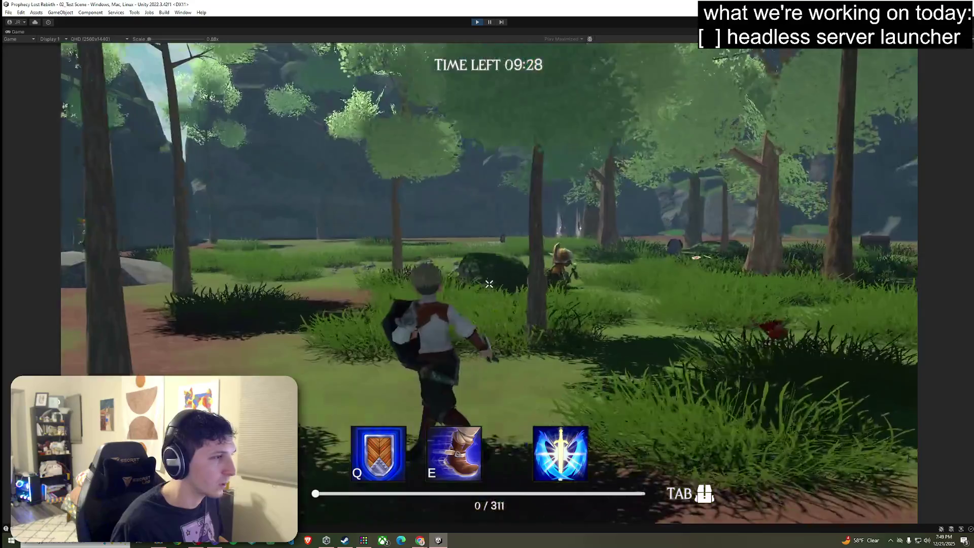
Climb and jump on the big rock, run into the forest swinging the sword, then bring up Start.
key(w)
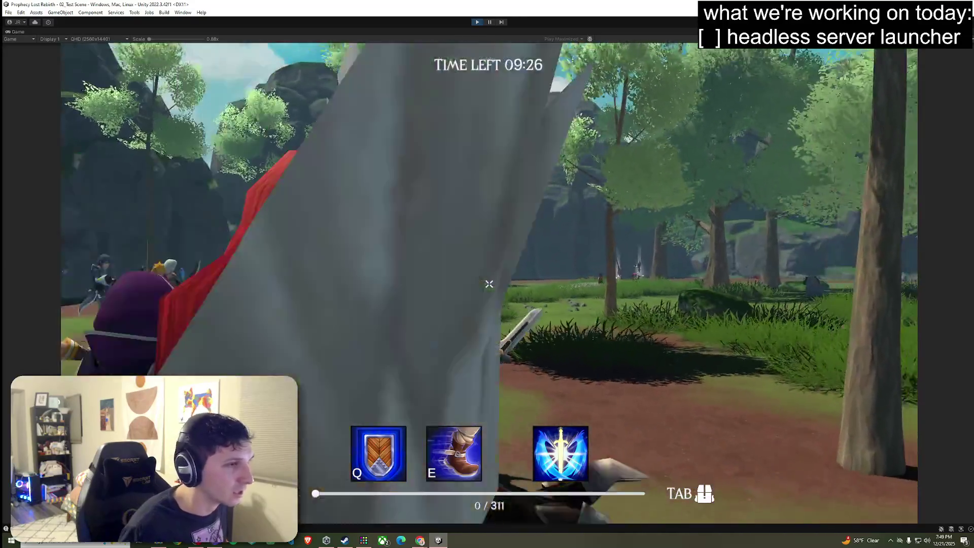
key(w)
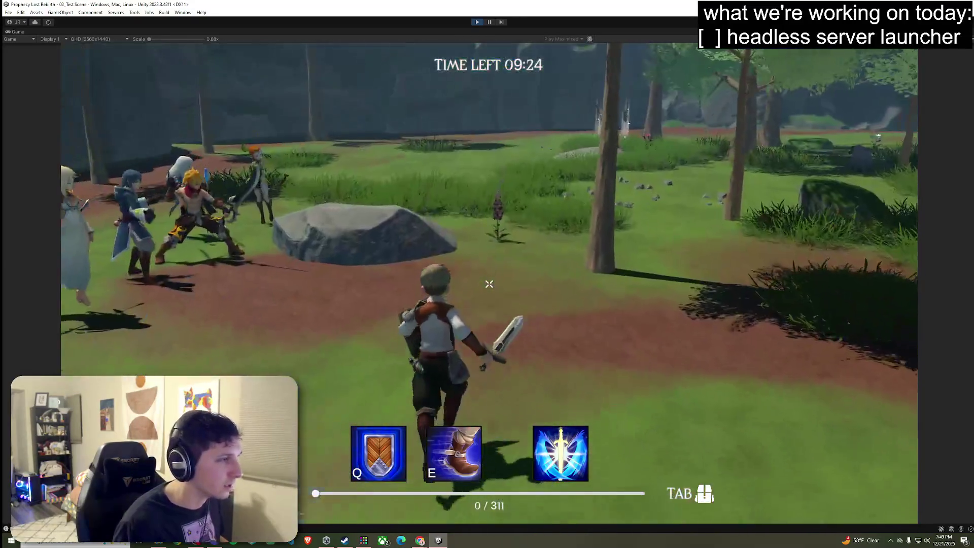
key(space)
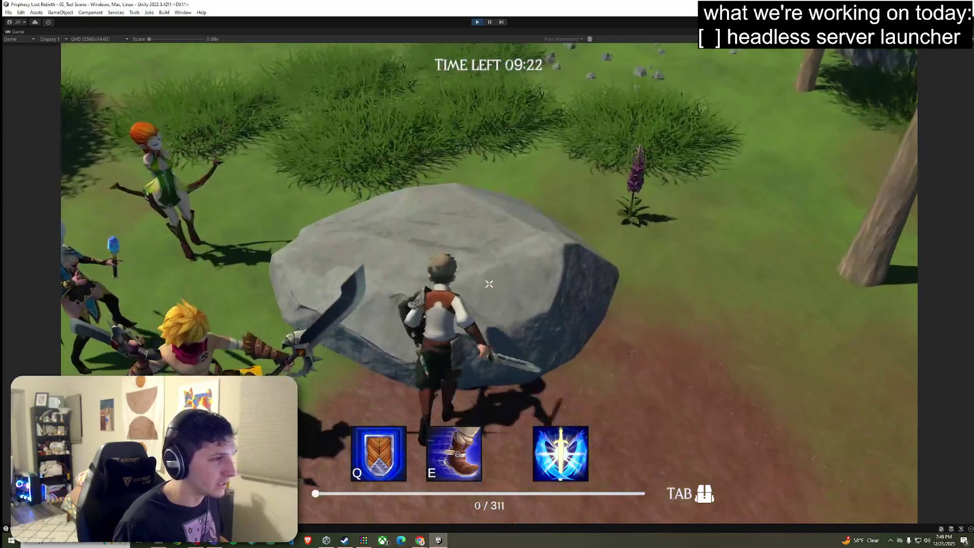
key(w)
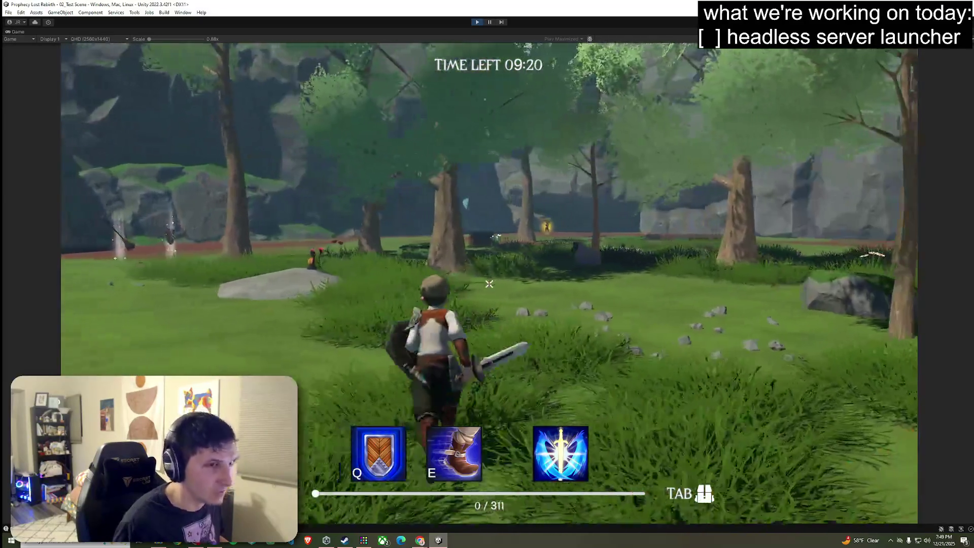
key(w)
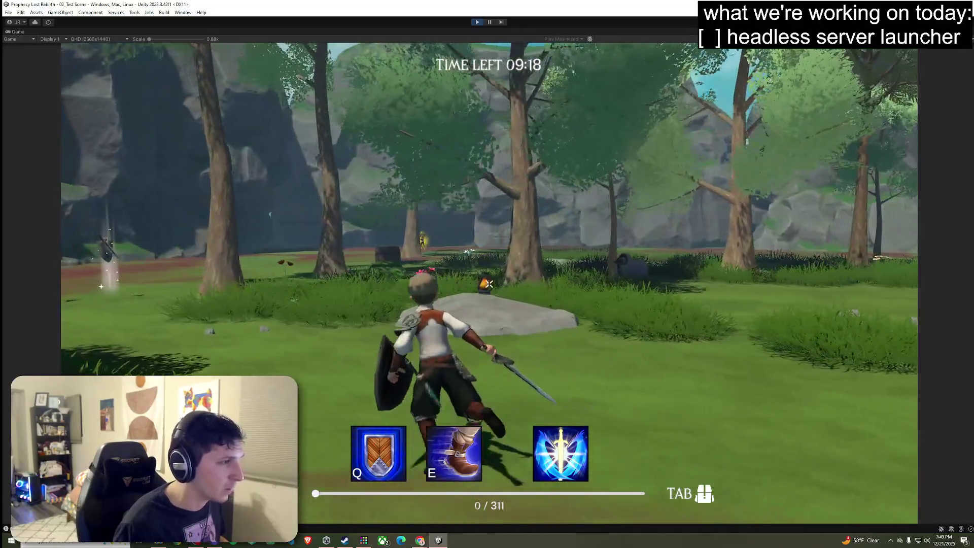
key(w)
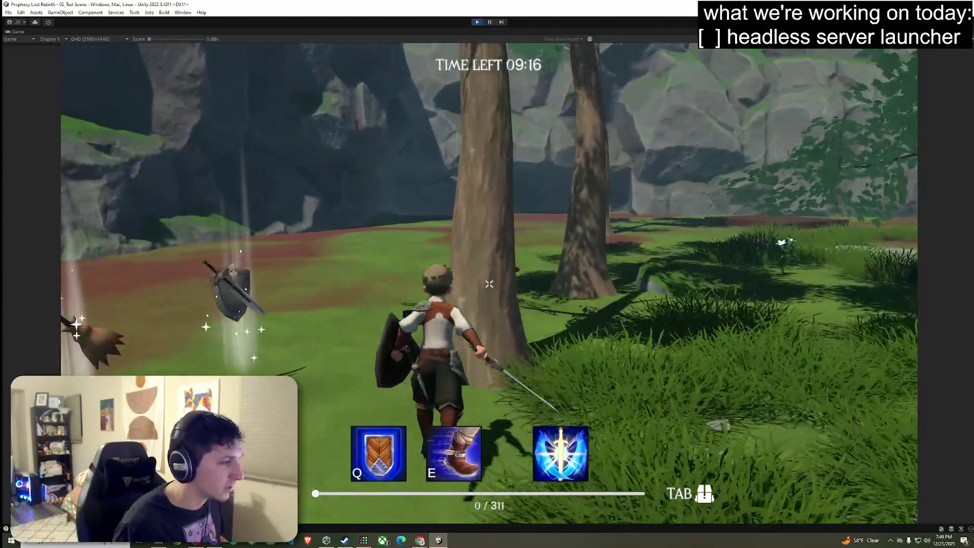
key(w)
click(490, 284)
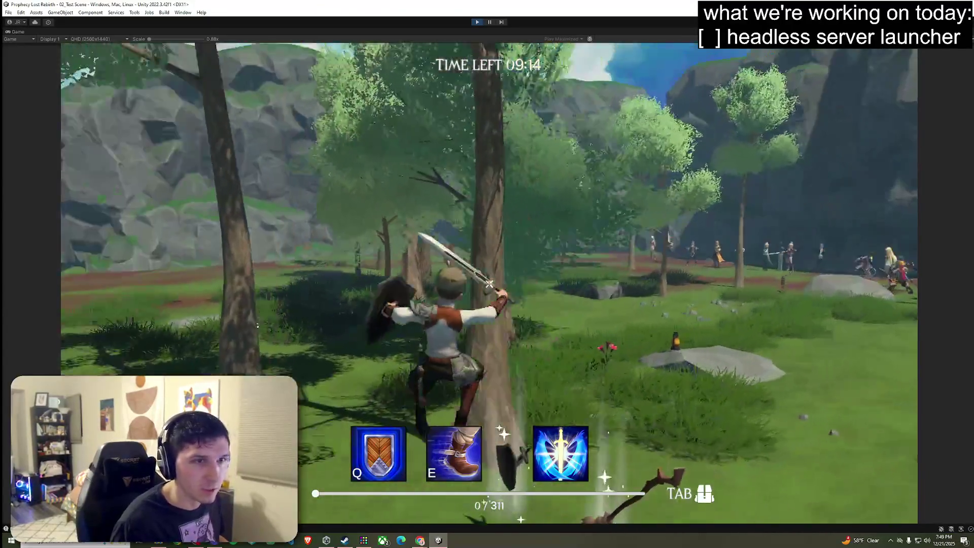
key(super)
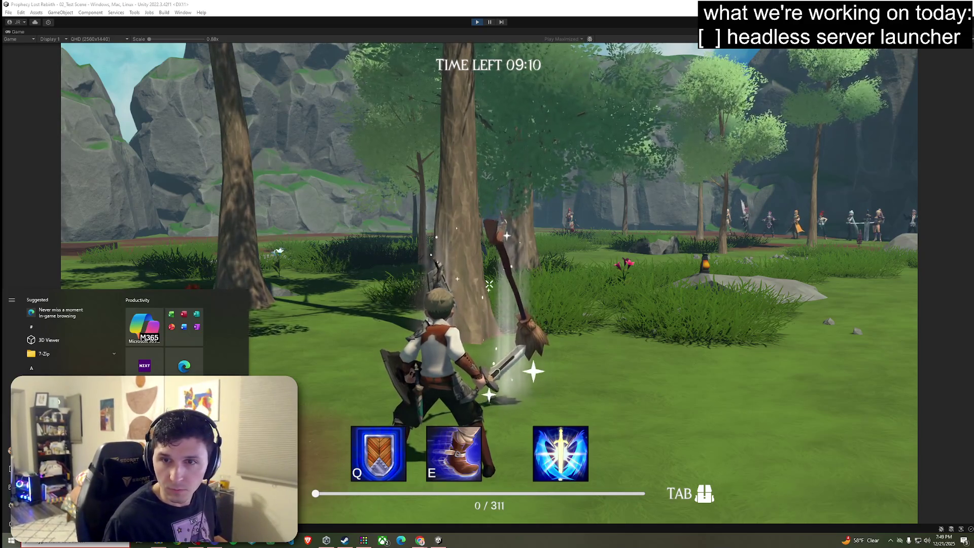
Close the Windows Start menu and return to the live warrior match.
key(super)
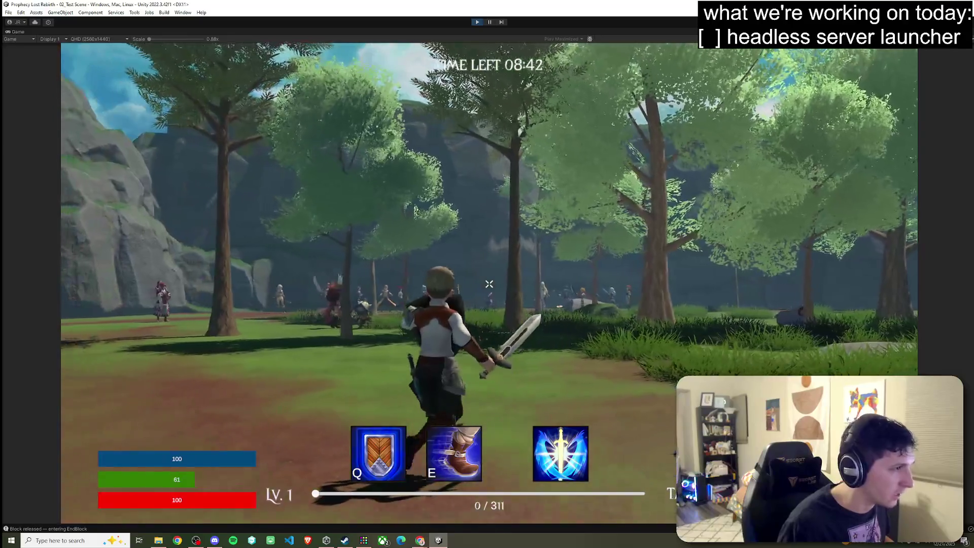
Sprint the warrior from the cliff through the forest and over the wooden platform toward the clearing.
key(w)
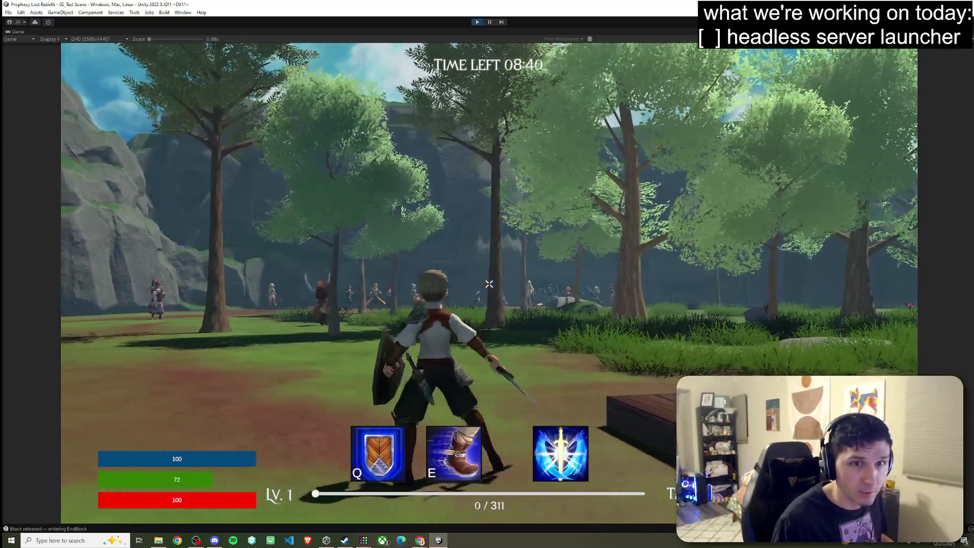
key(shift)
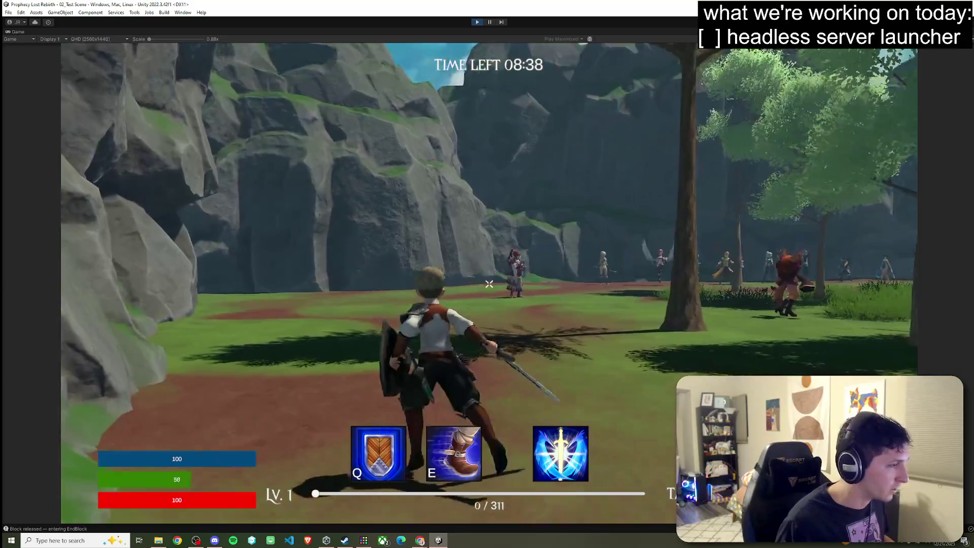
key(w)
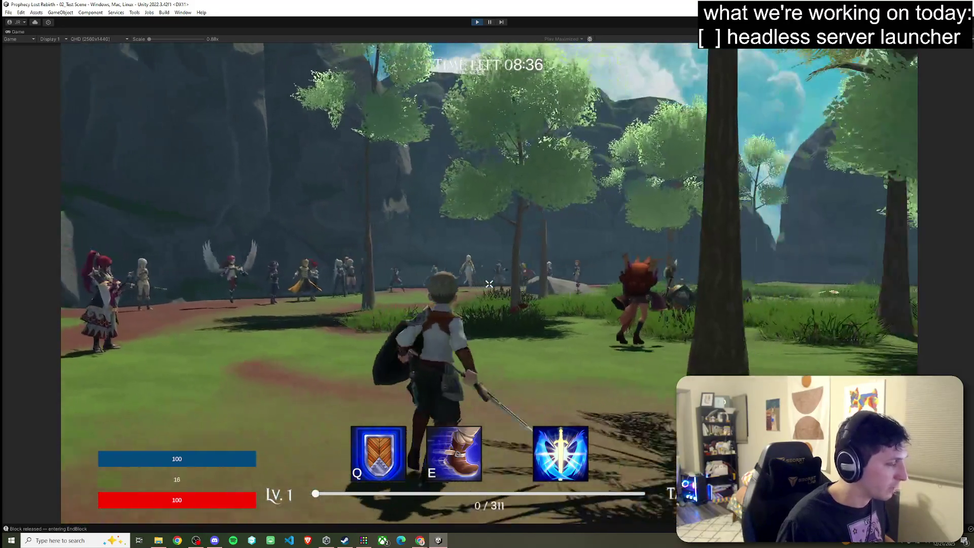
key(w)
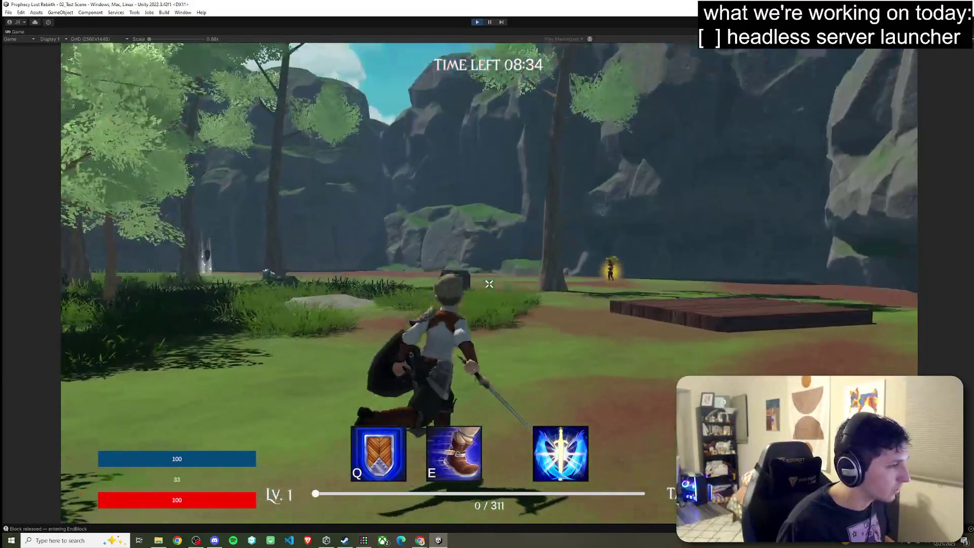
key(w)
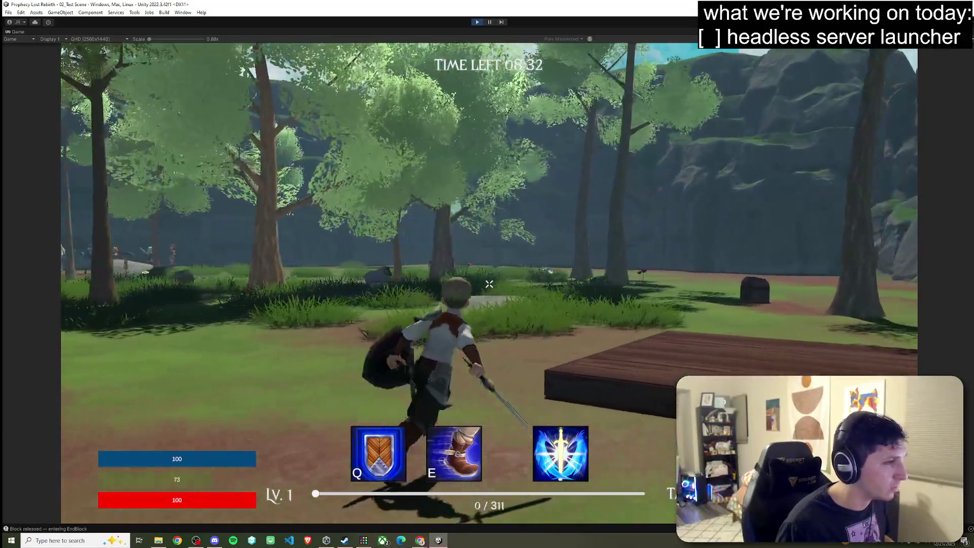
key(w)
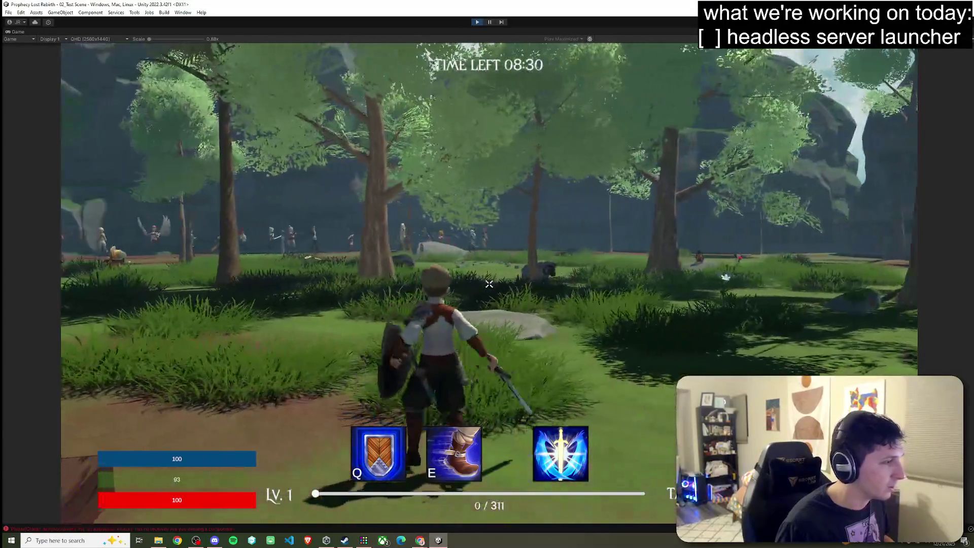
key(w)
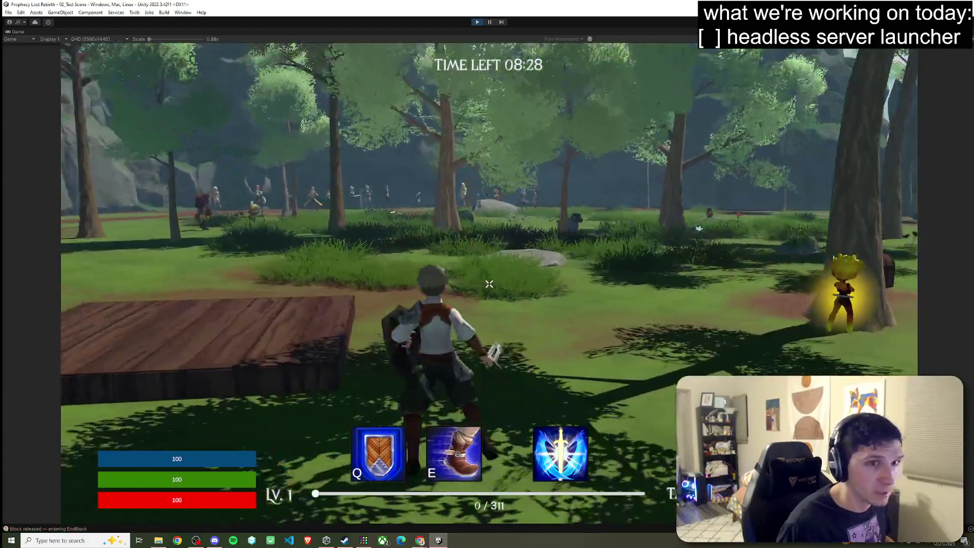
key(w)
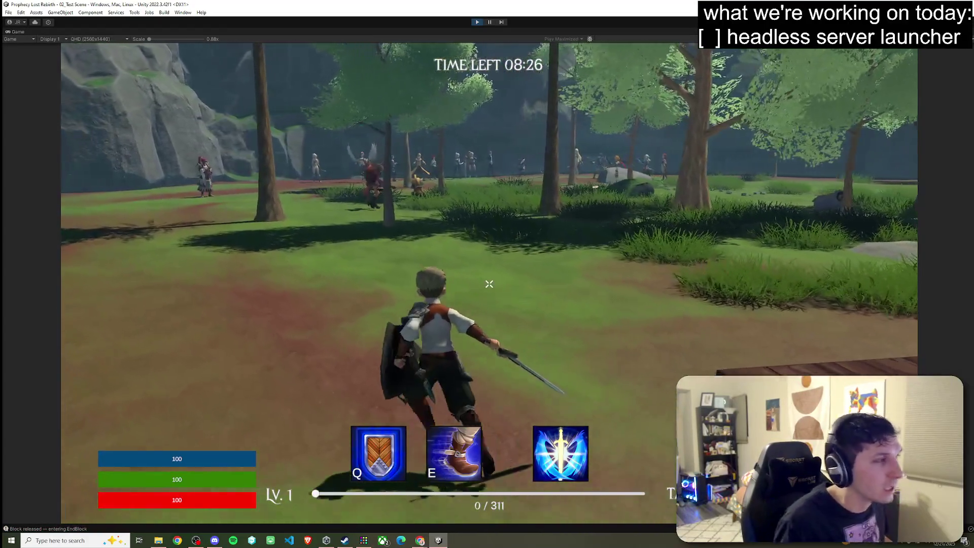
key(w)
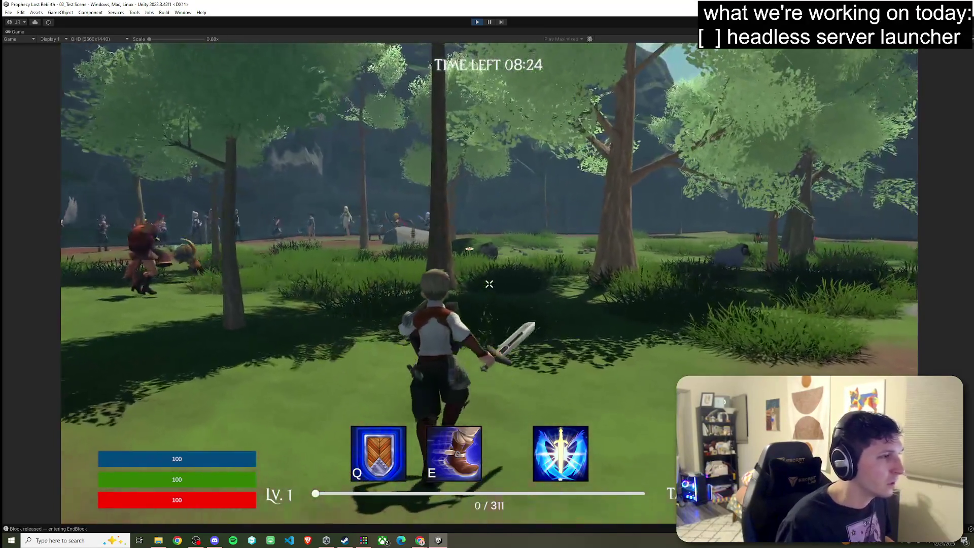
key(w)
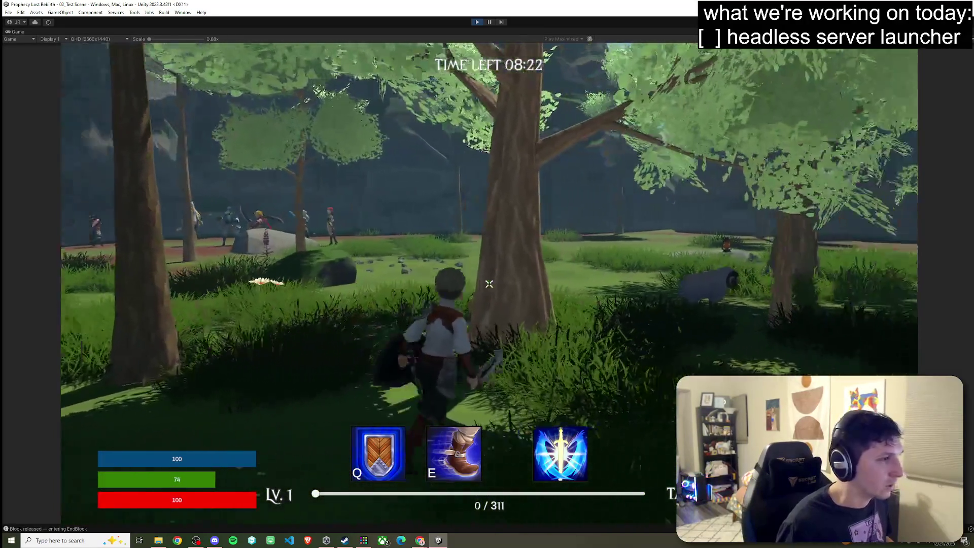
key(w)
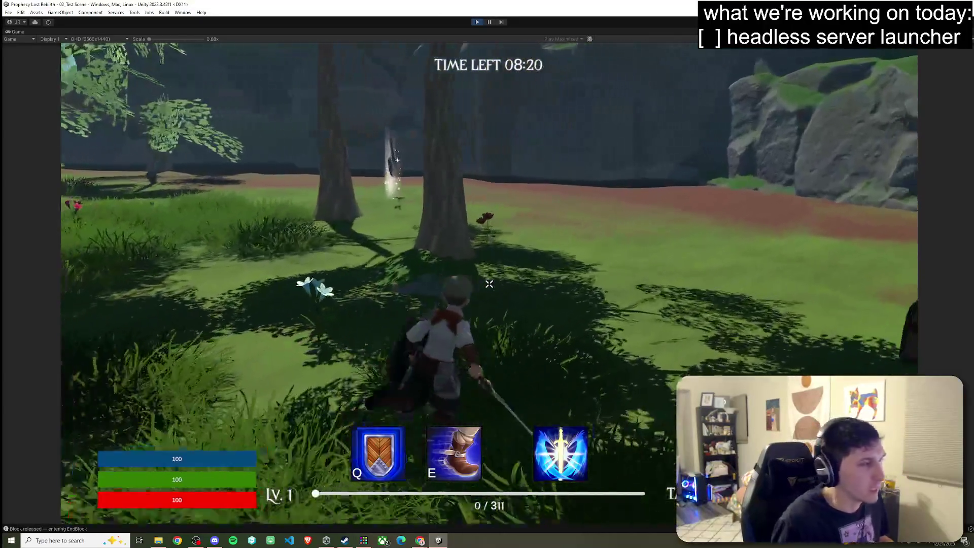
key(w)
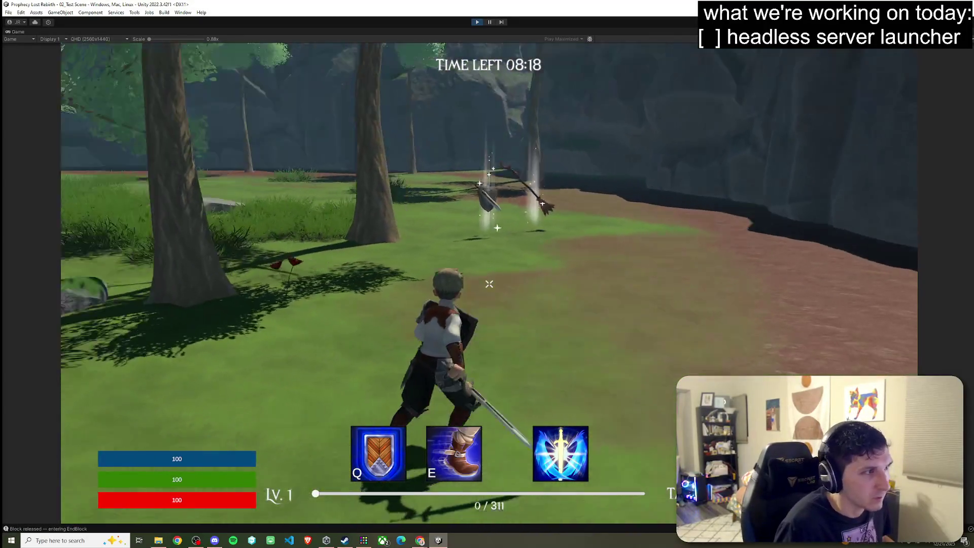
key(w)
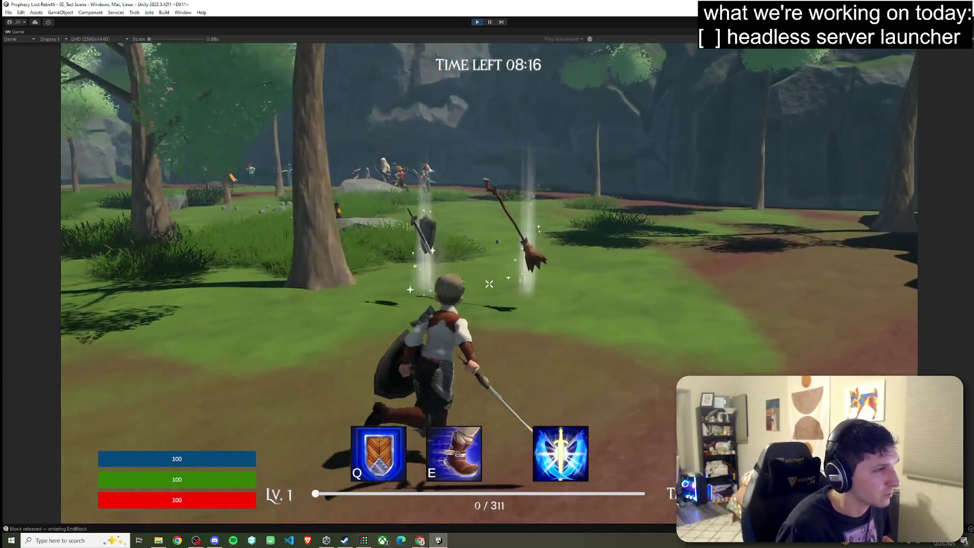
key(w)
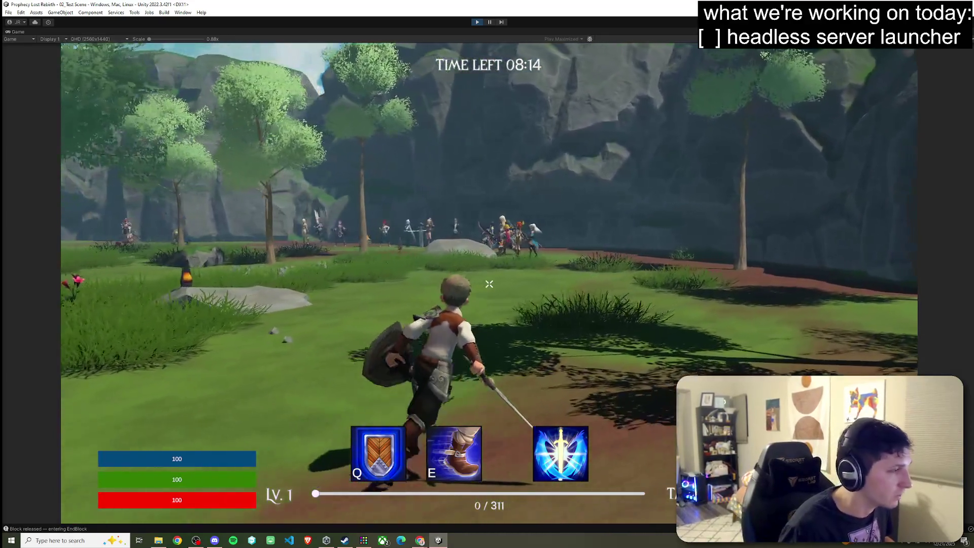
Run past the pickups, chest, table and rock to the gathered characters, then stop the game.
key(w)
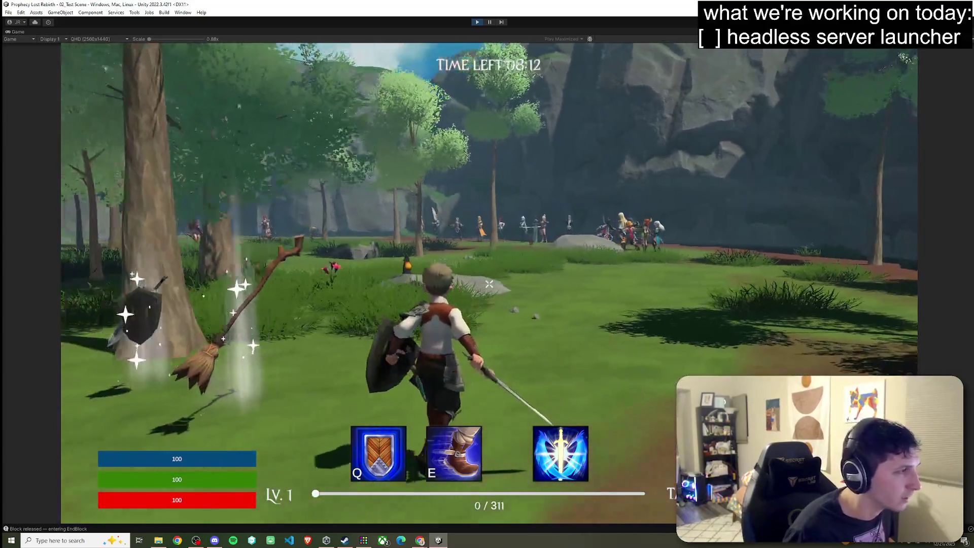
key(w)
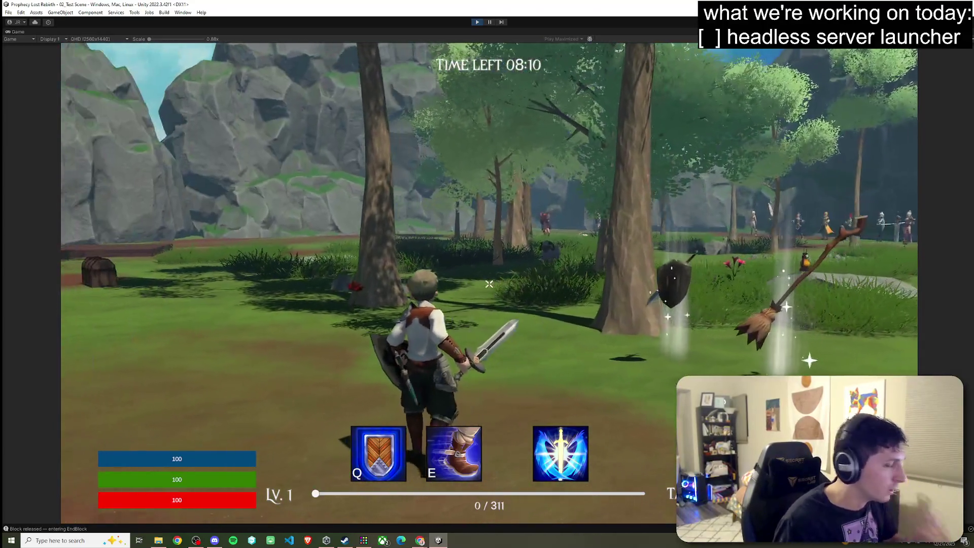
key(w)
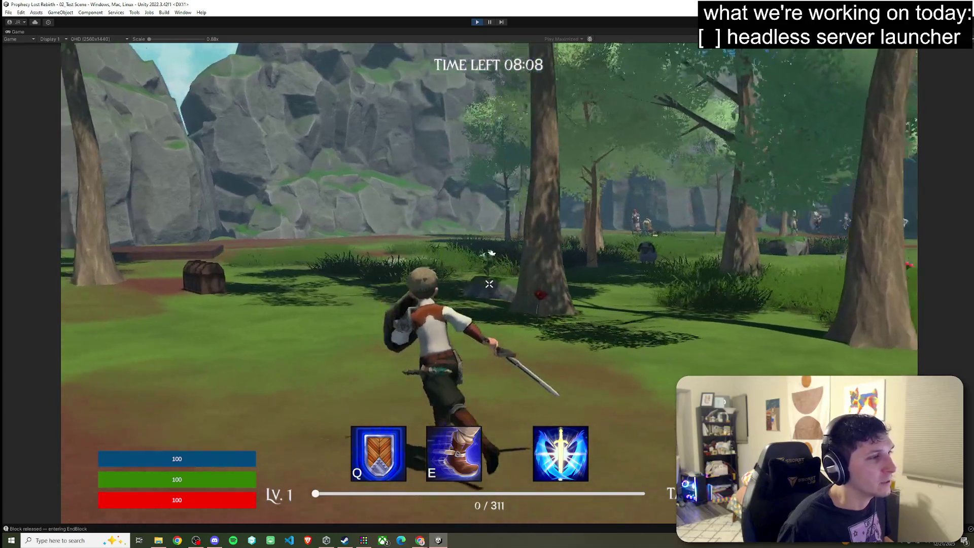
key(w)
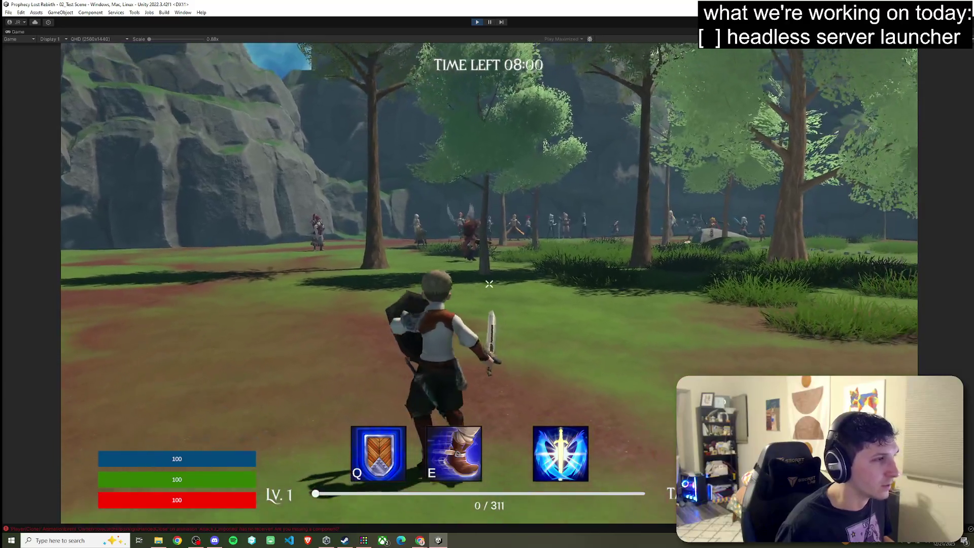
key(w)
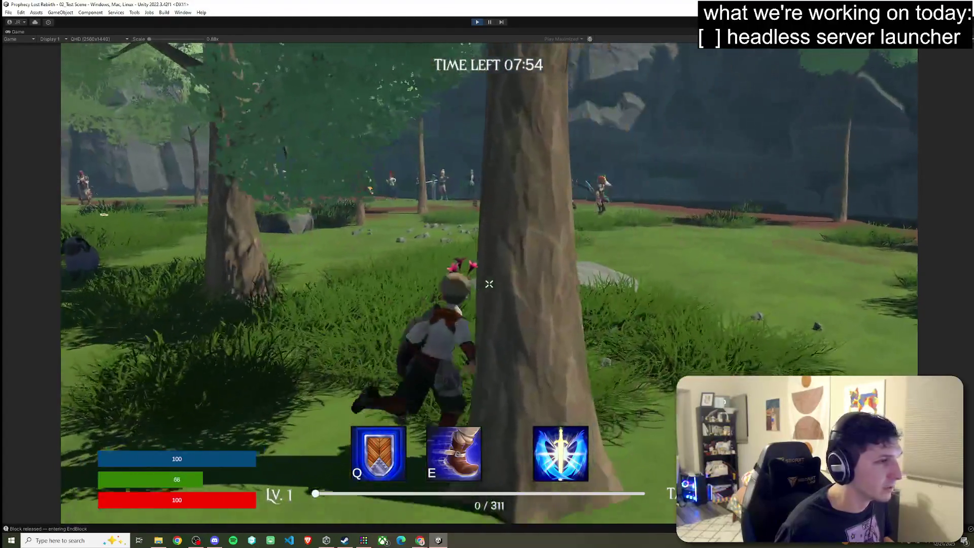
key(w)
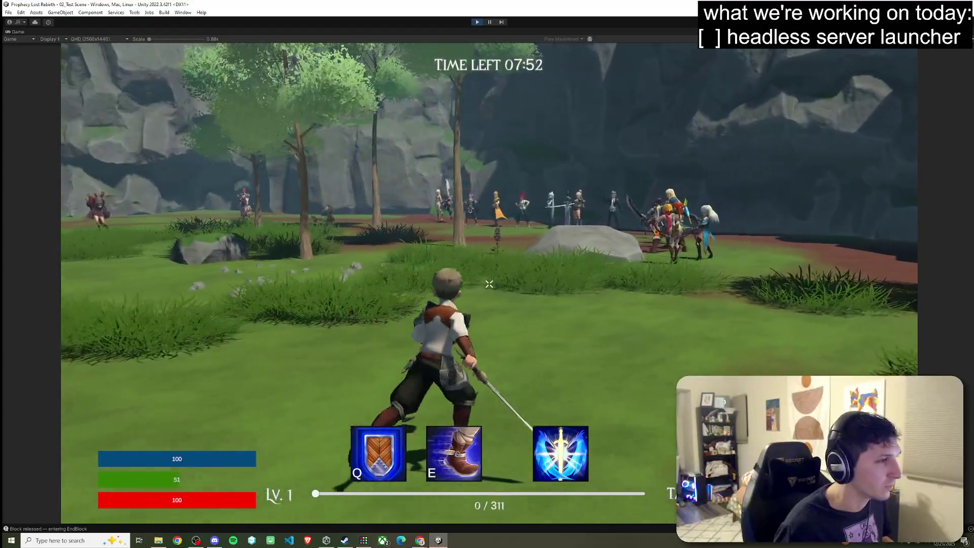
key(w)
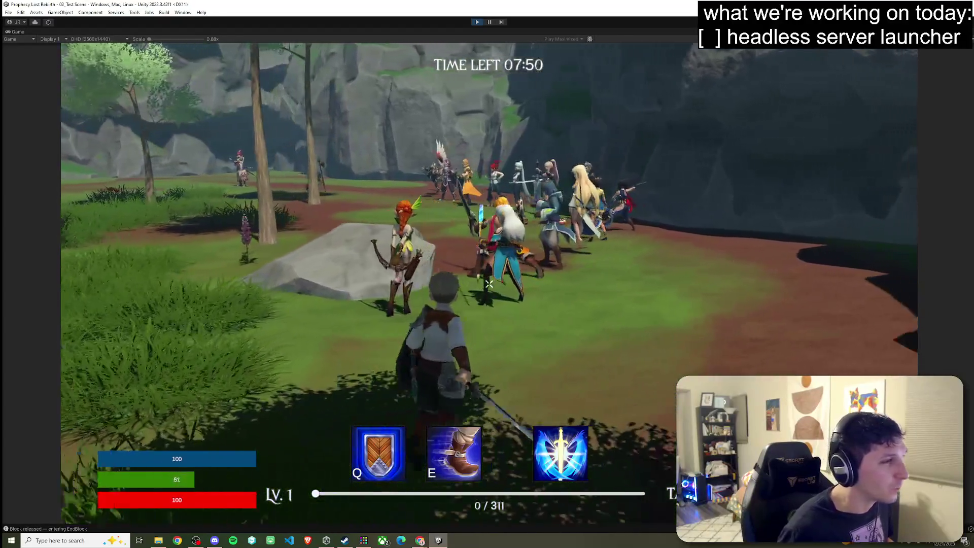
key(w)
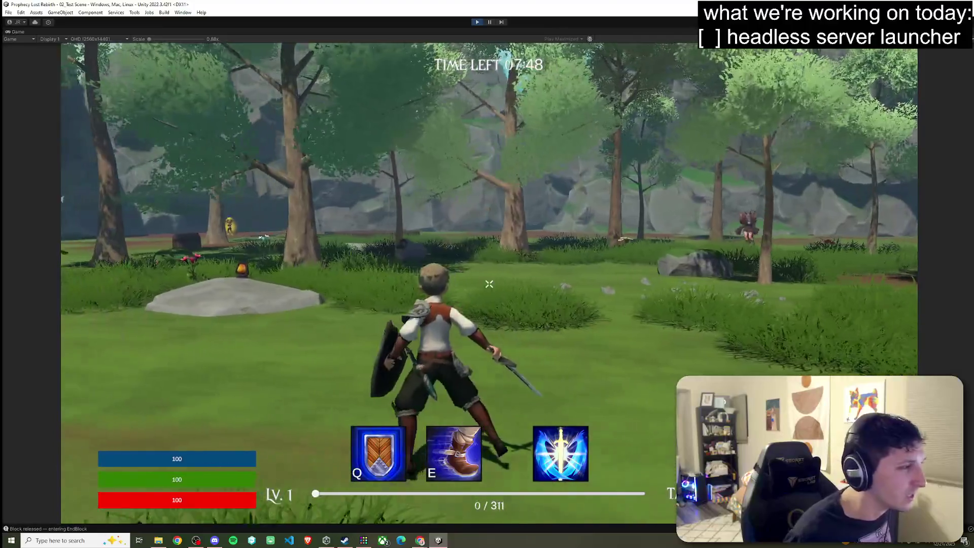
key(w)
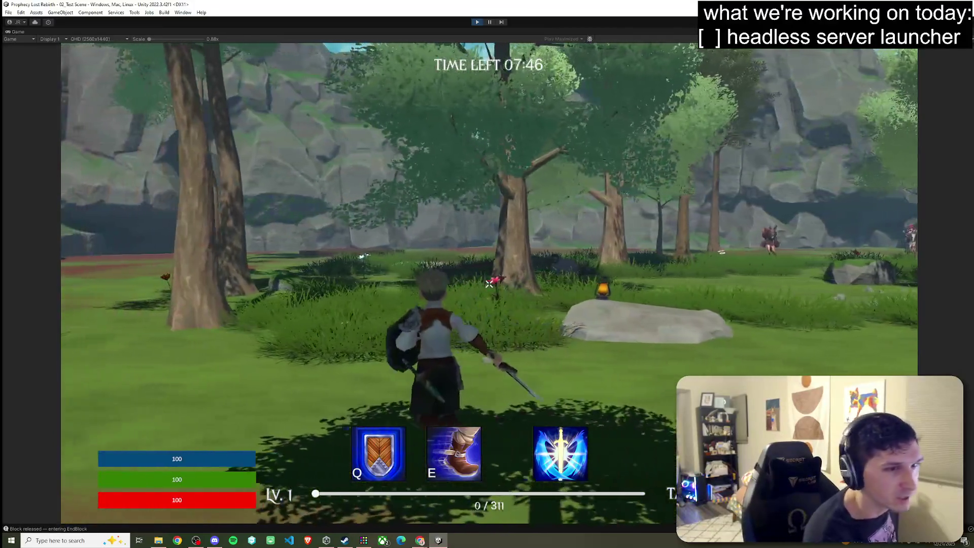
key(w)
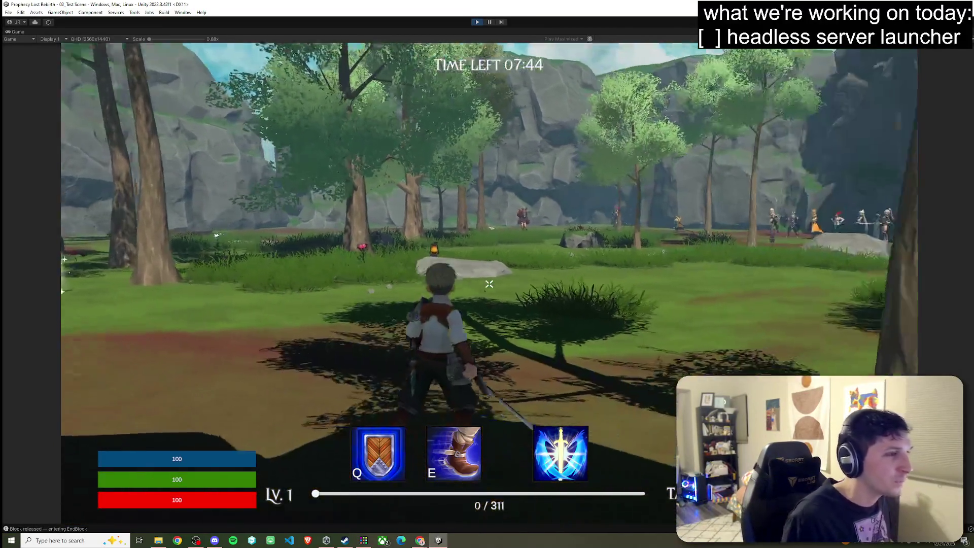
key(w)
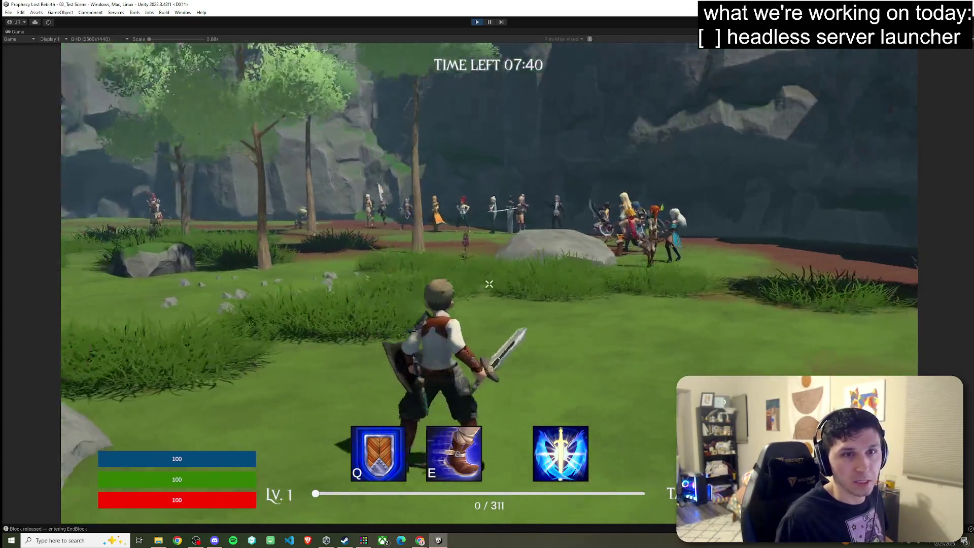
key(super)
click(477, 22)
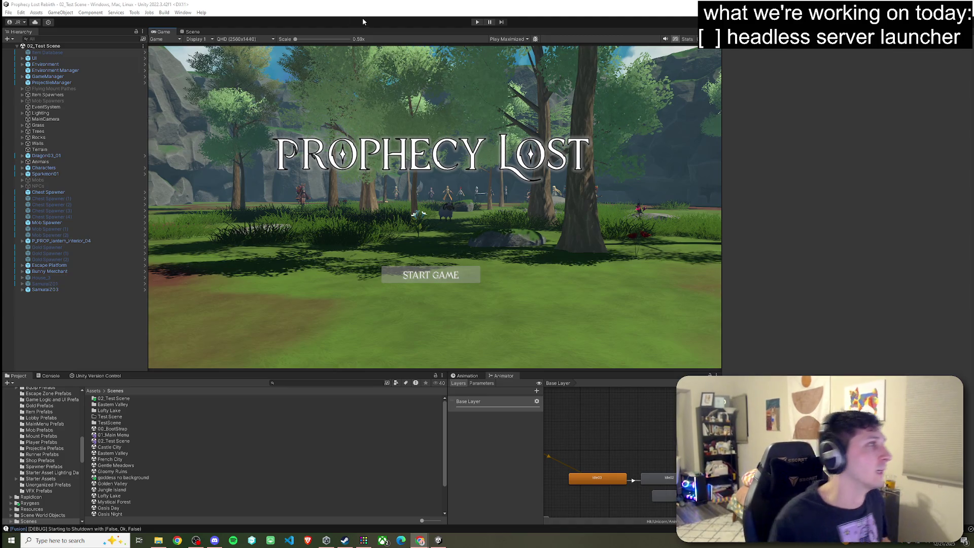
Open the File menu in the Unity editor.
click(8, 12)
Close the File menu, clear the Console log, and enter Play mode again.
click(79, 6)
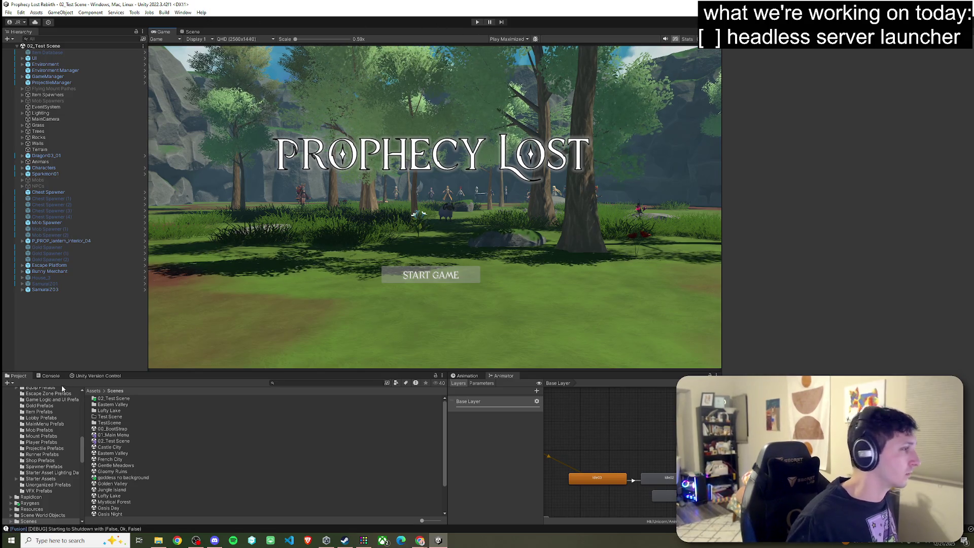
click(50, 376)
click(10, 383)
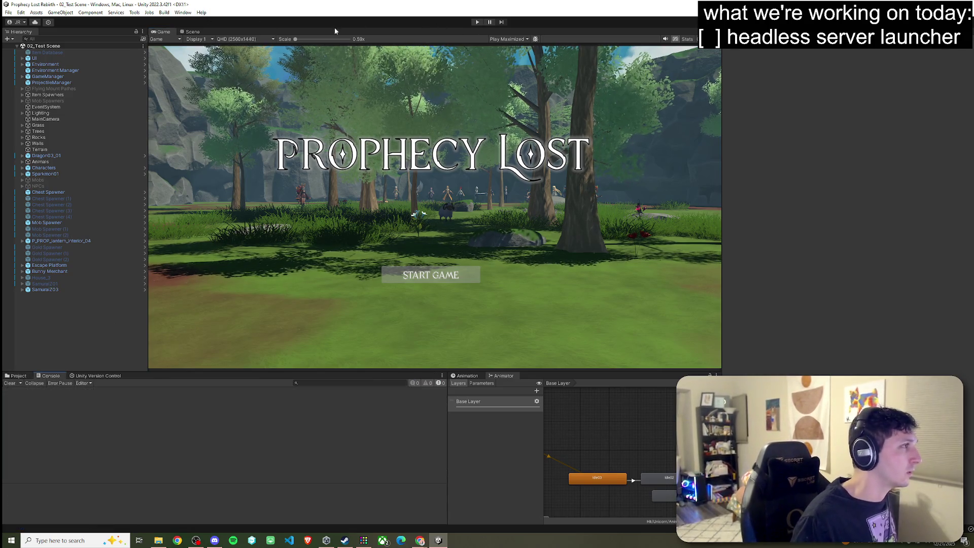
click(477, 22)
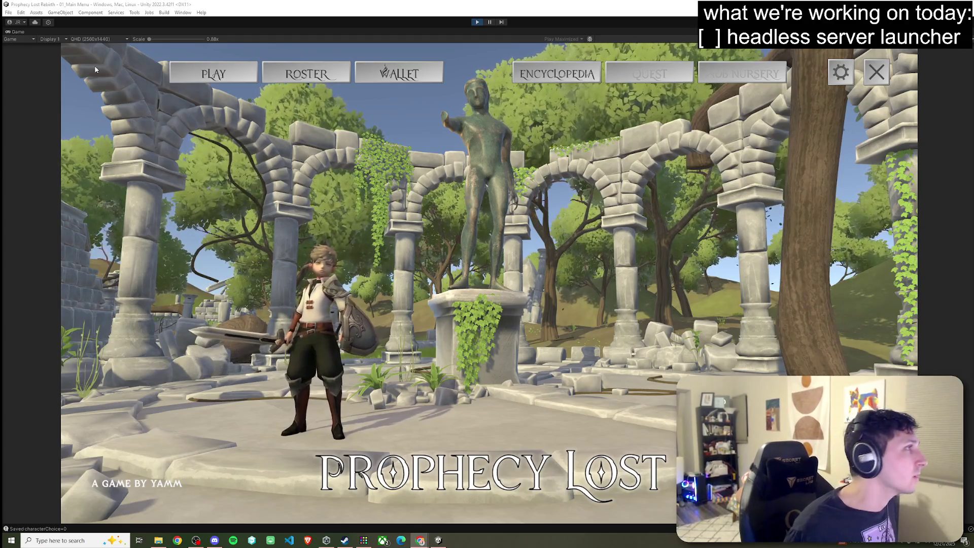
Lower the Music - Suntail Audio Source volume from 0.65 to 0.063 during play.
key(shift+space)
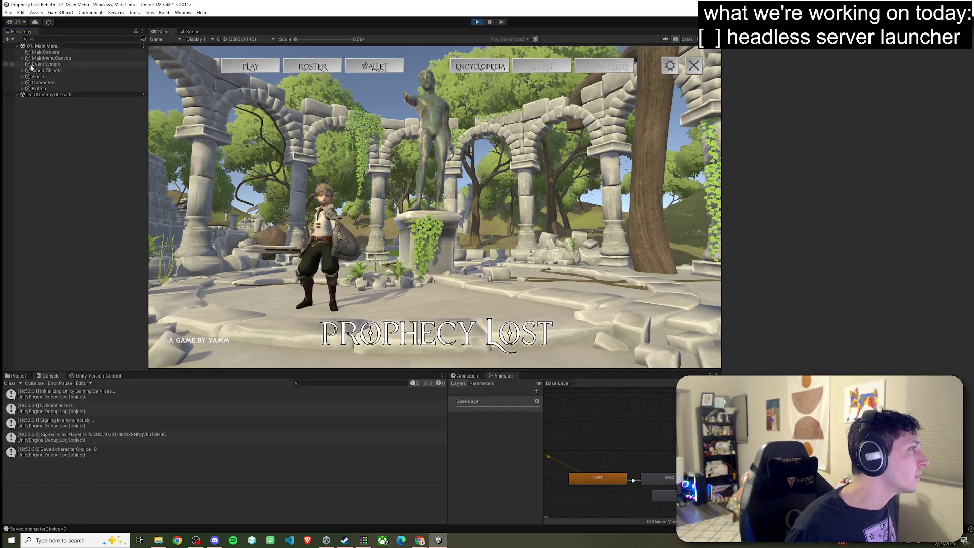
click(38, 76)
click(22, 76)
click(53, 82)
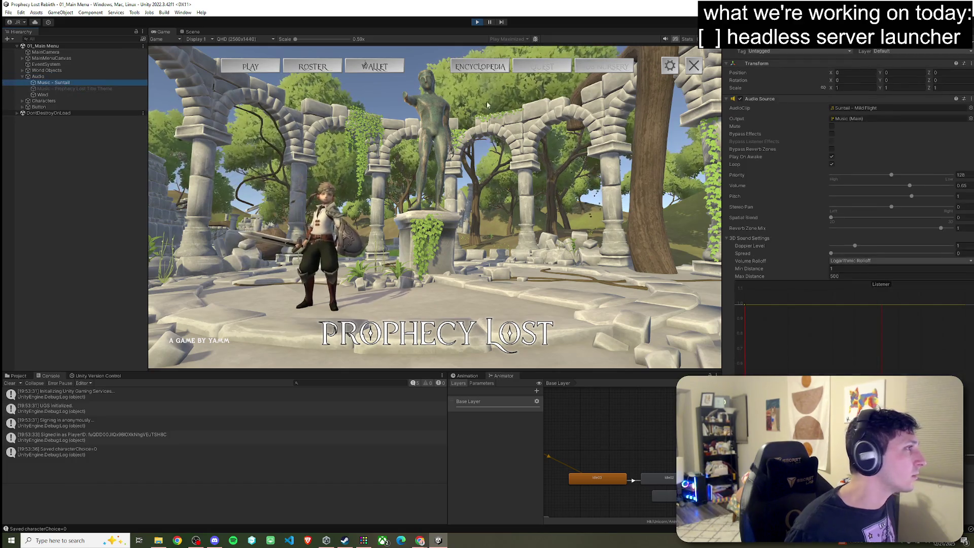
drag(903, 188, 840, 189)
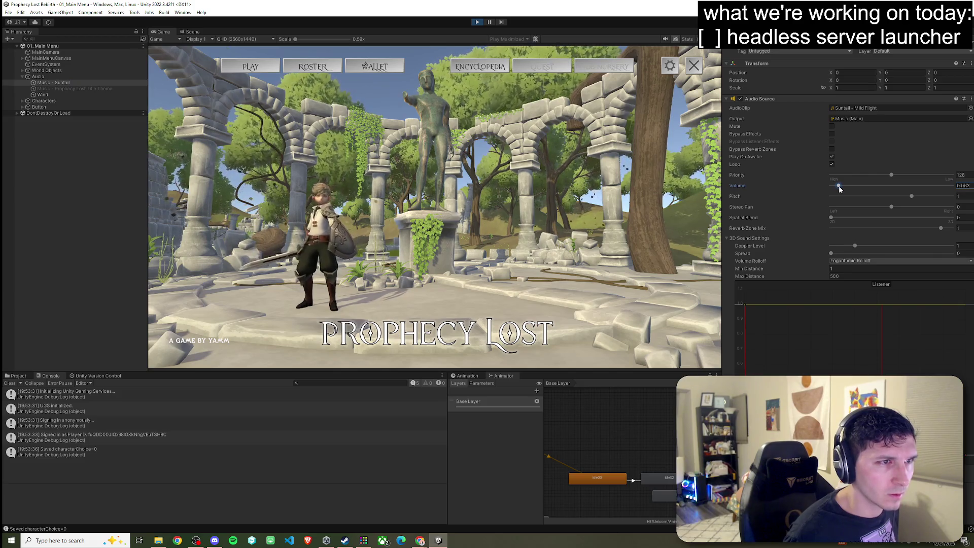
click(98, 185)
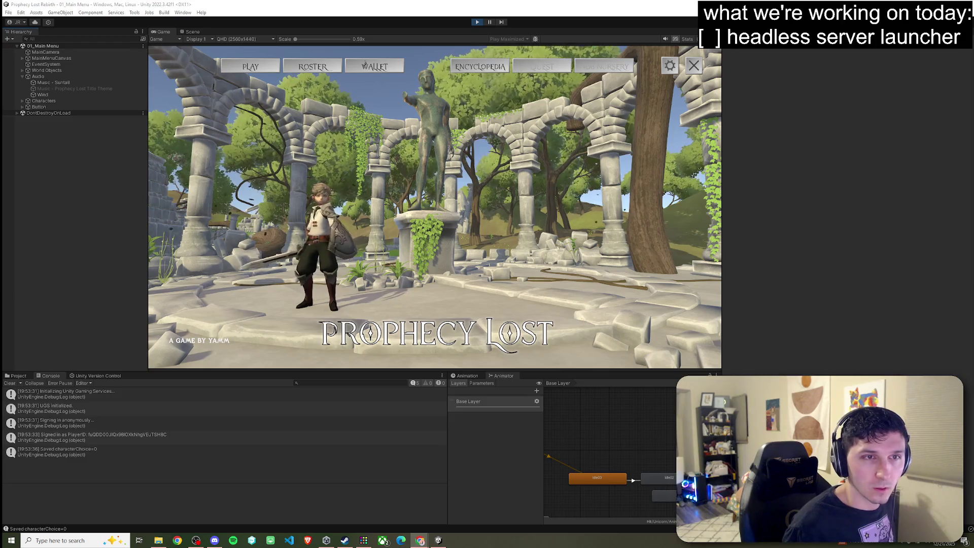
Open the destination selection map from the game's main menu.
click(239, 66)
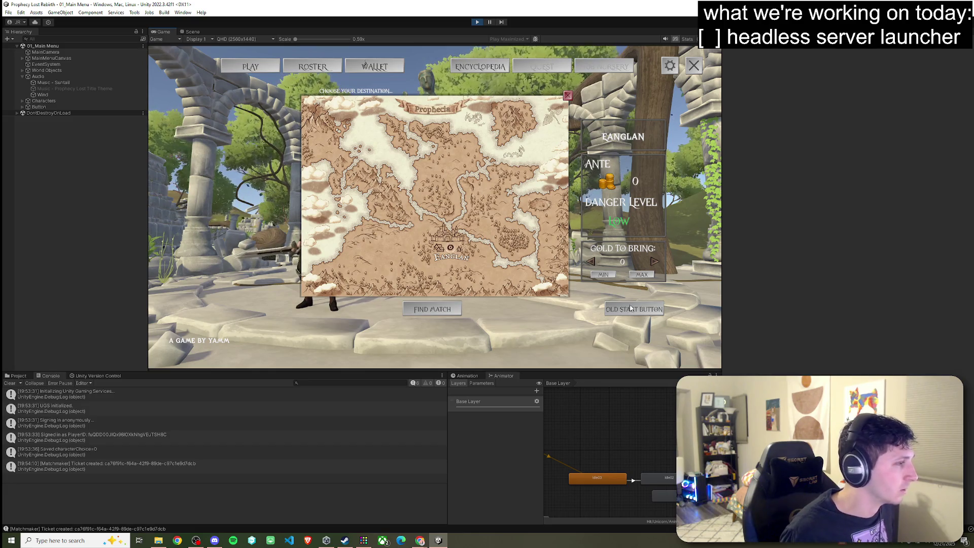
Bring up the Windows Start menu while the matchmaking attempt resolves.
key(super)
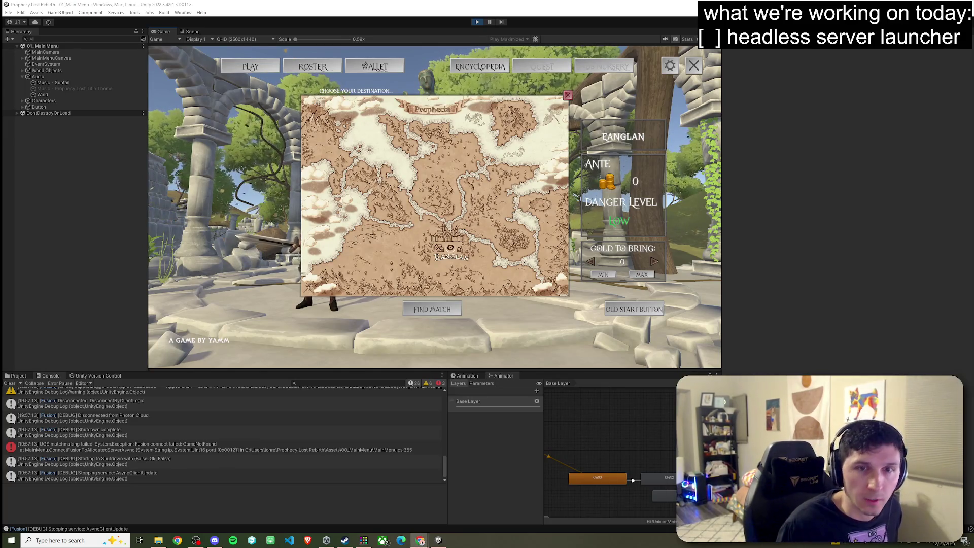
Inspect the UGS matchmaking error's stack trace in the Console.
click(213, 447)
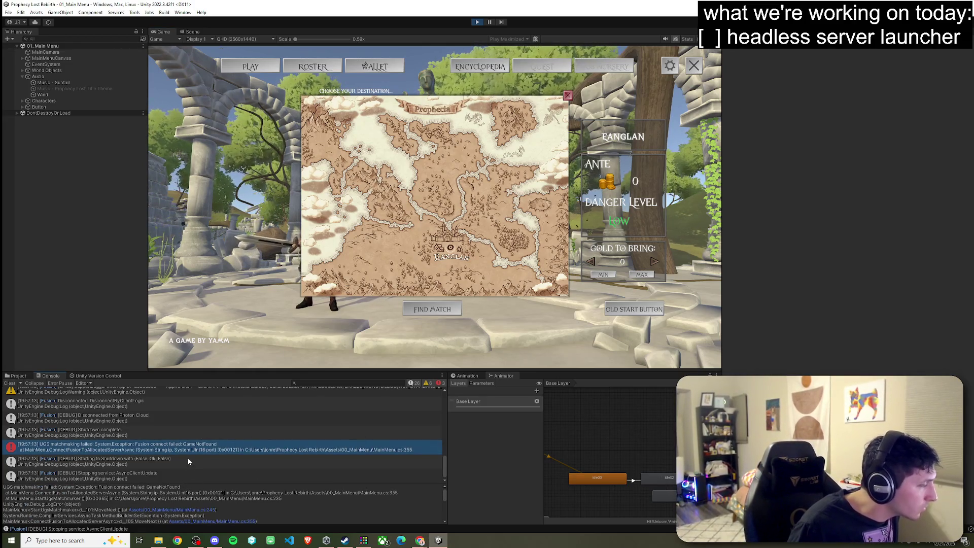
scroll(188, 457, up, 3)
scroll(177, 446, down, 5)
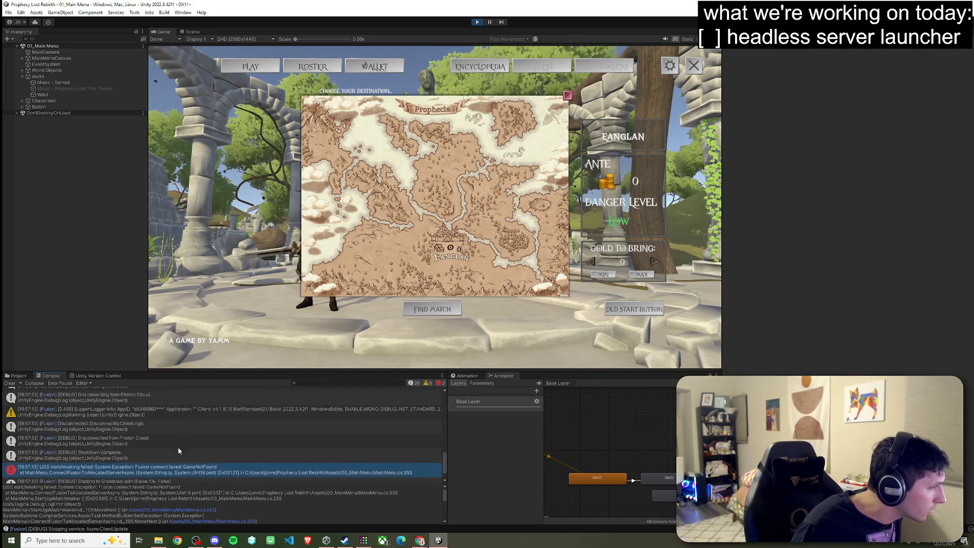
scroll(171, 449, up, 5)
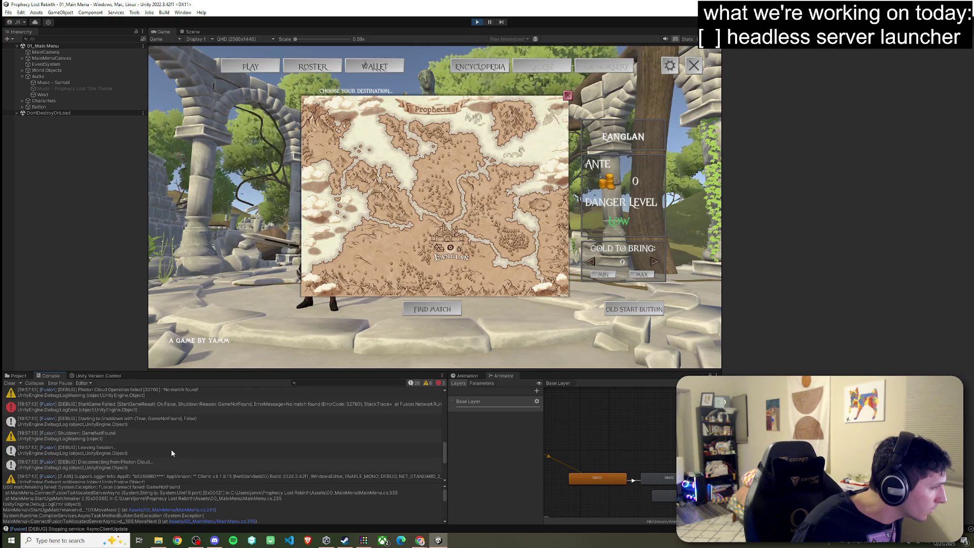
Read through the StartGame Failed GameNotFound stack trace and select all its detail text.
click(165, 411)
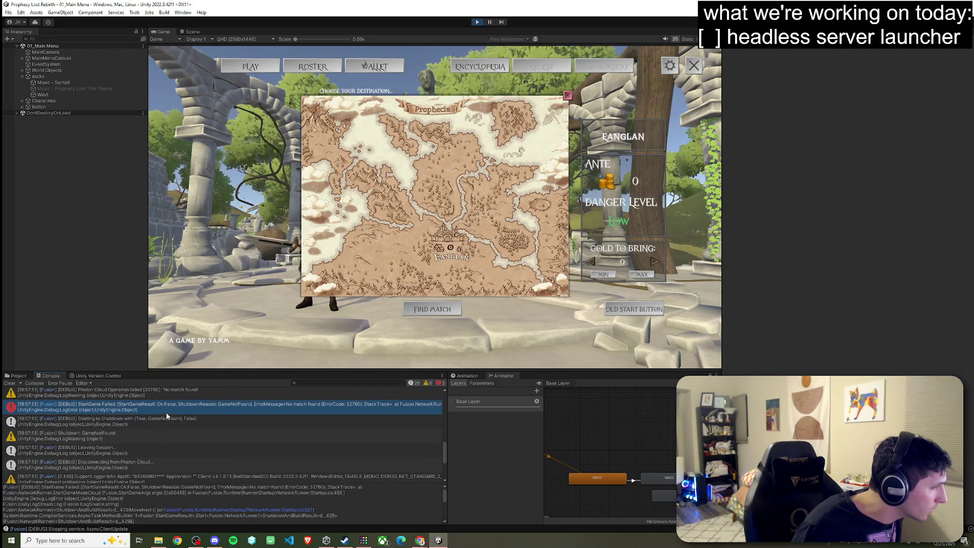
scroll(165, 424, down, 3)
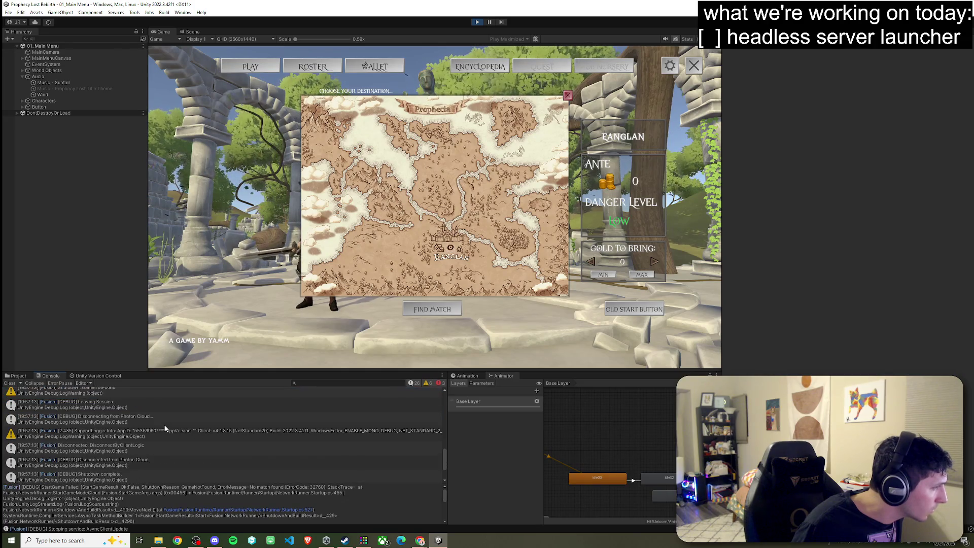
scroll(165, 428, down, 3)
scroll(165, 431, up, 5)
scroll(168, 442, down, 5)
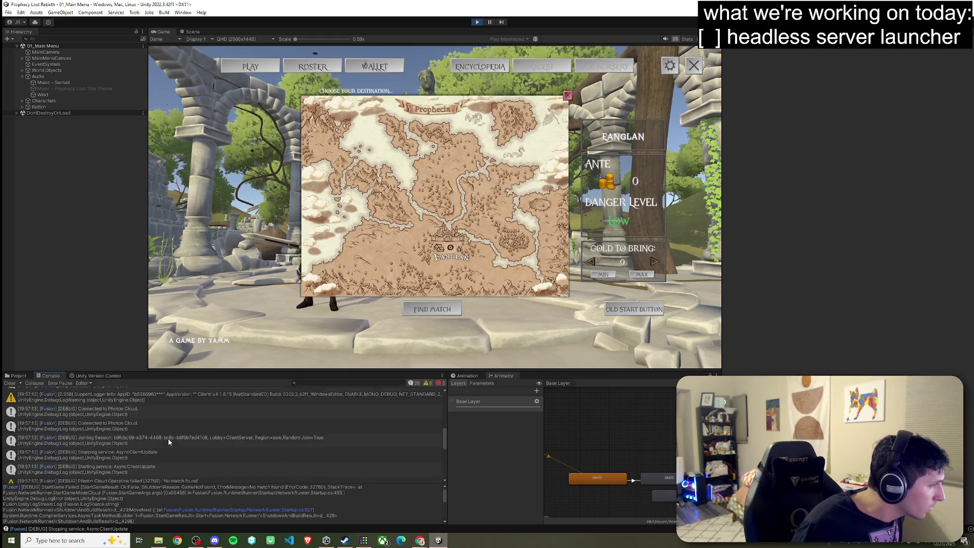
click(200, 497)
key(ctrl+a)
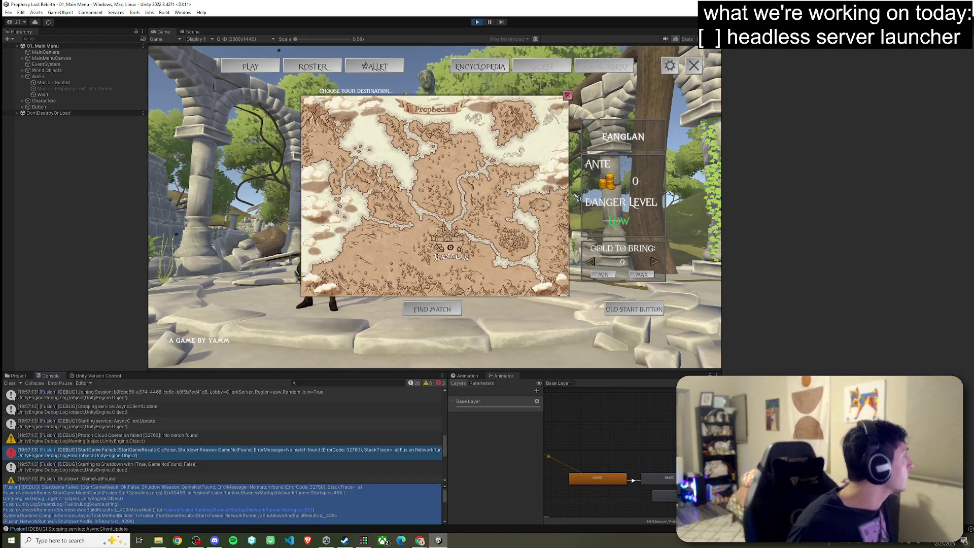
click(420, 541)
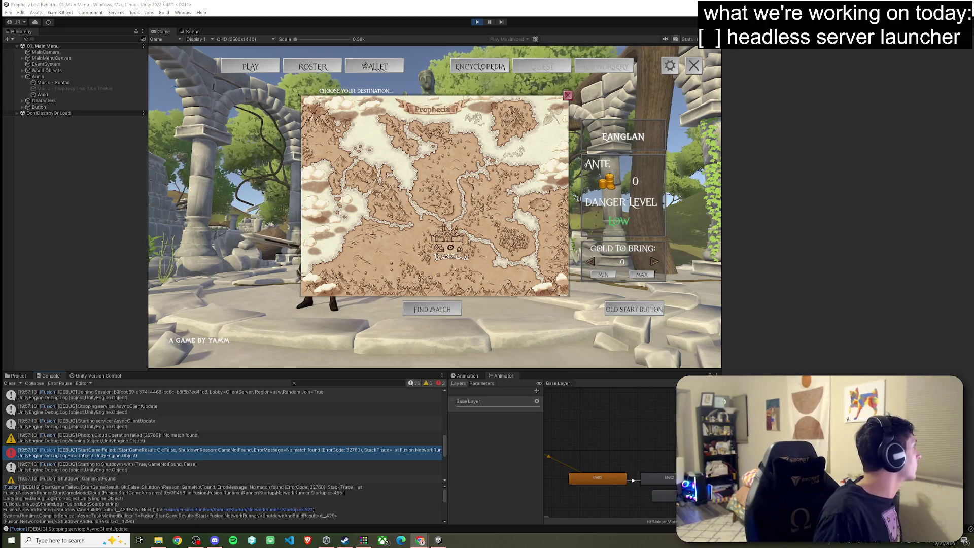
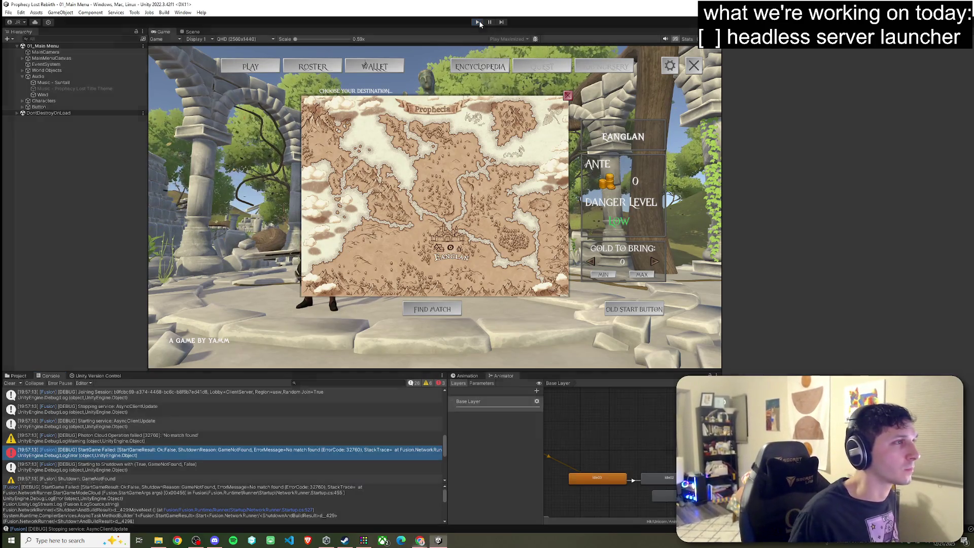
Exit play mode, clear the Console, and show the top-level Assets folder.
click(479, 24)
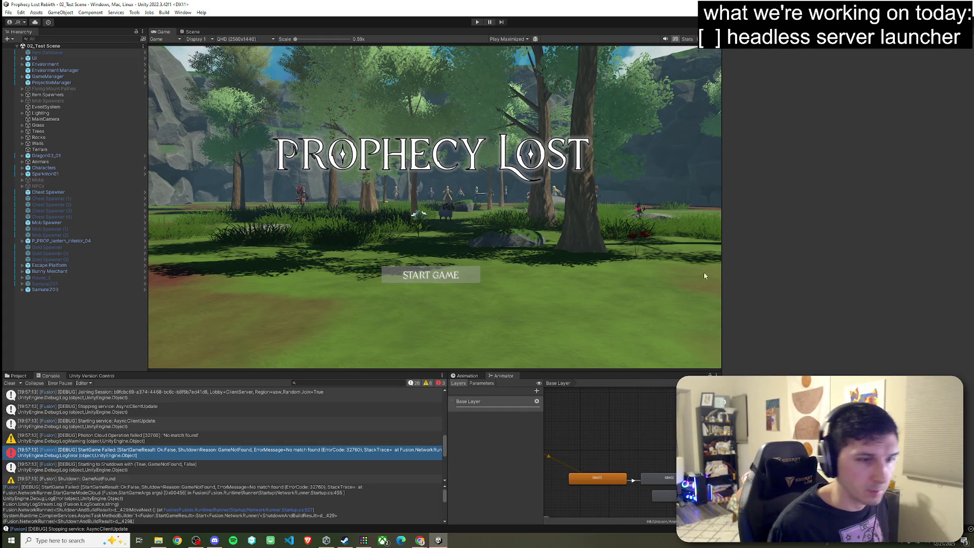
click(10, 383)
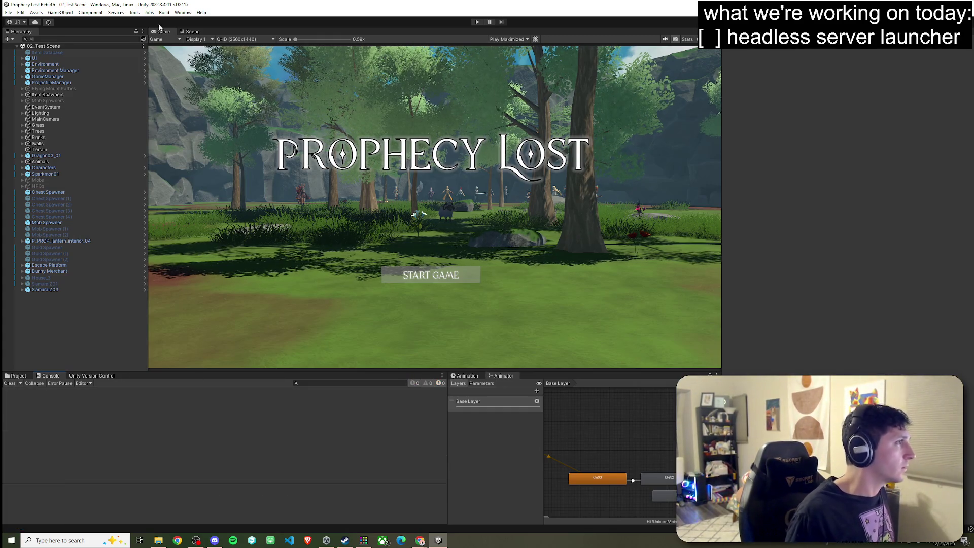
click(16, 376)
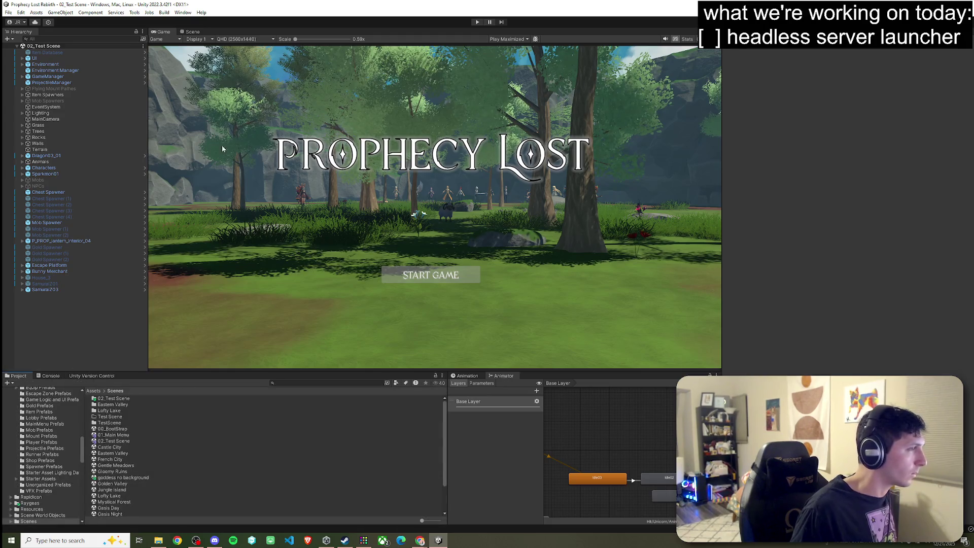
click(95, 391)
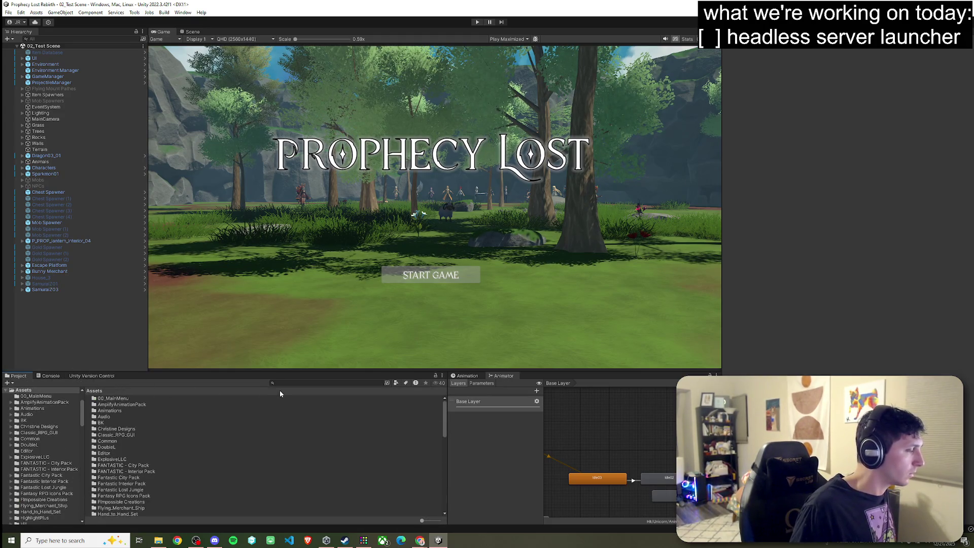
Open the 01_Main Menu scene from the Scenes folder and select MainMenuCanvas.
scroll(113, 449, down, 3)
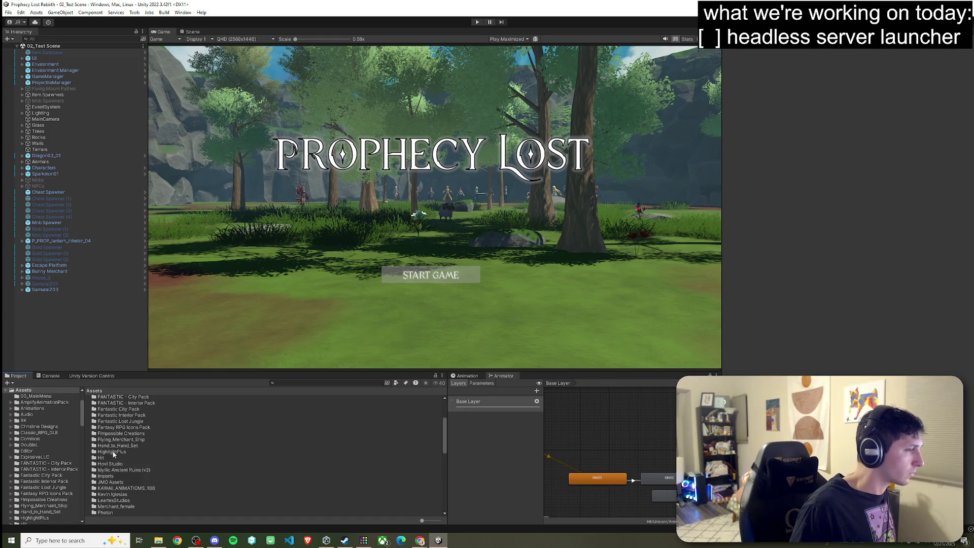
scroll(115, 477, down, 3)
click(113, 494)
double_click(114, 494)
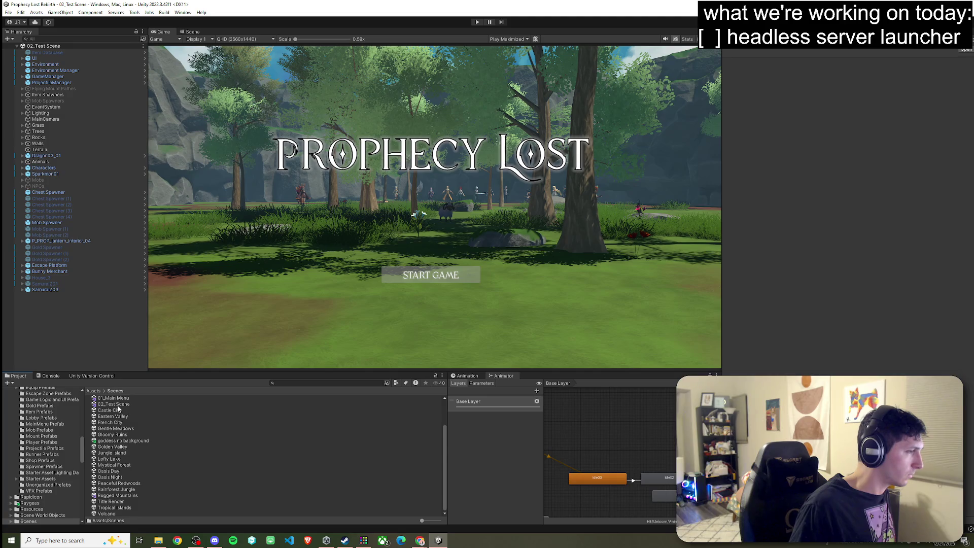
scroll(114, 442, up, 2)
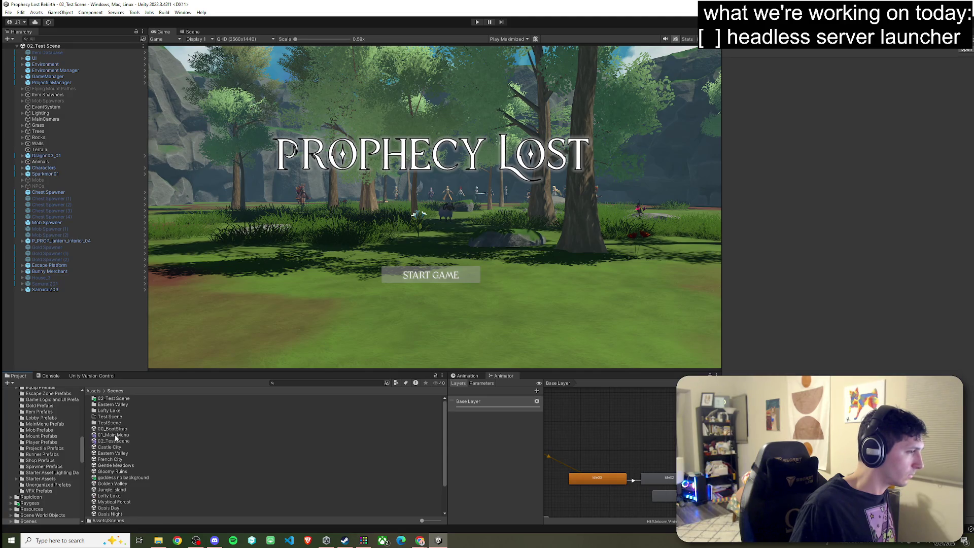
double_click(113, 435)
click(89, 65)
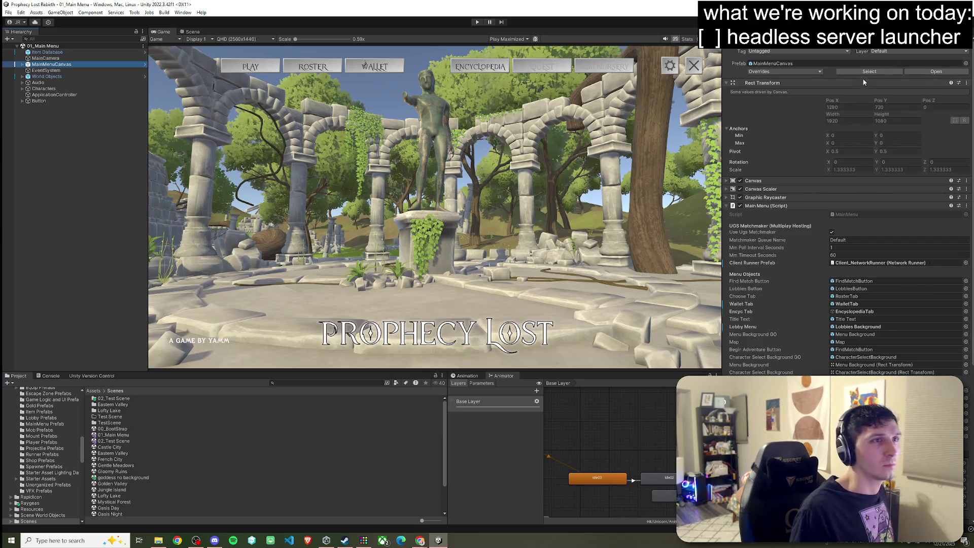
Open the Main Menu script, then search assets for 'server' and open ServerManagerBase.
double_click(849, 215)
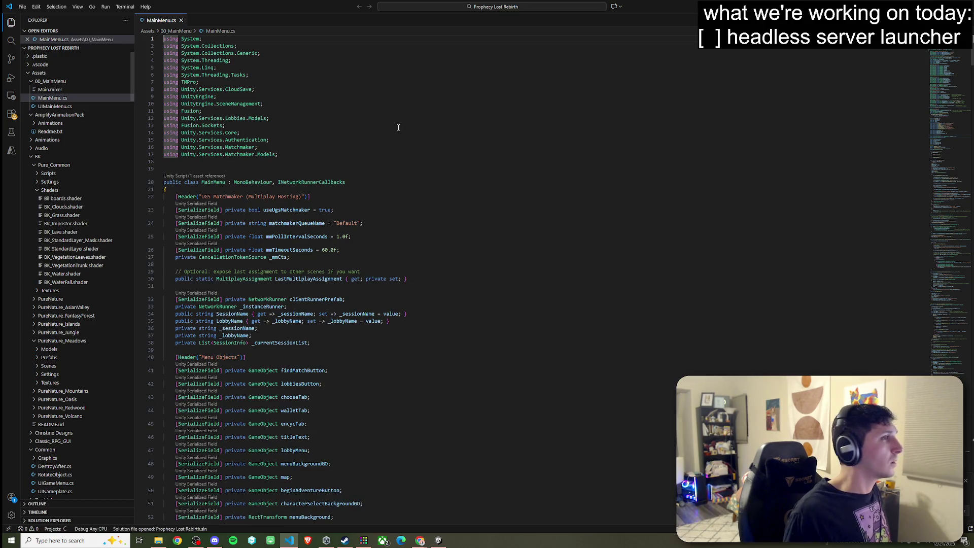
key(alt+Tab)
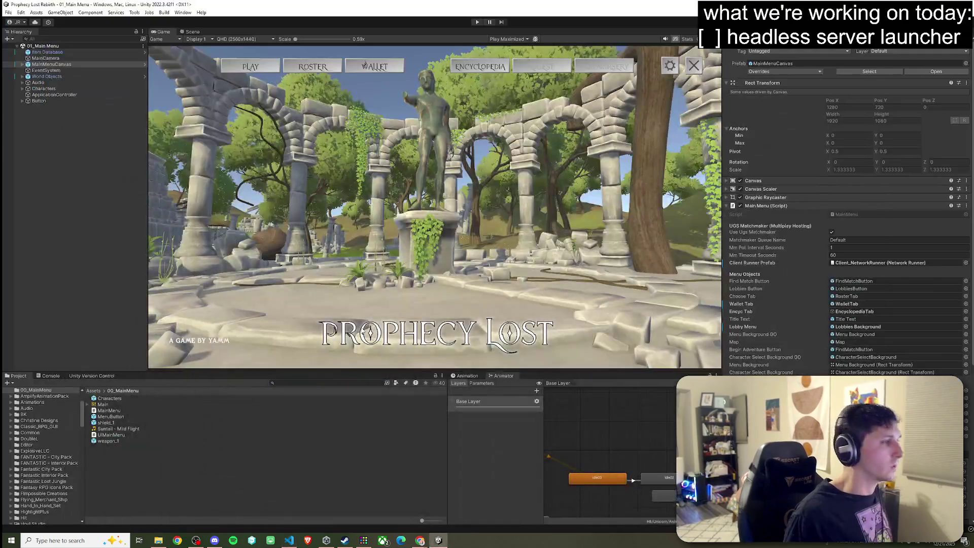
scroll(124, 472, down, 3)
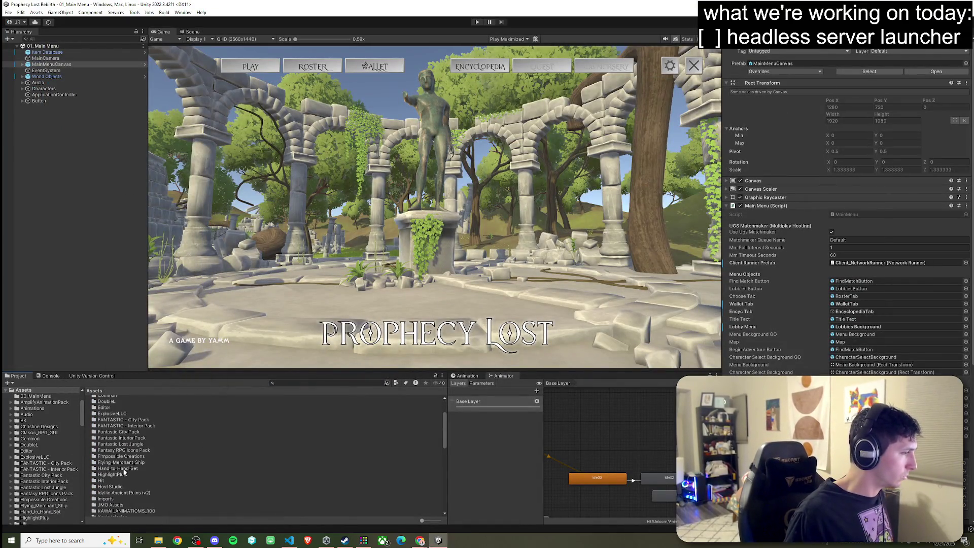
click(299, 384)
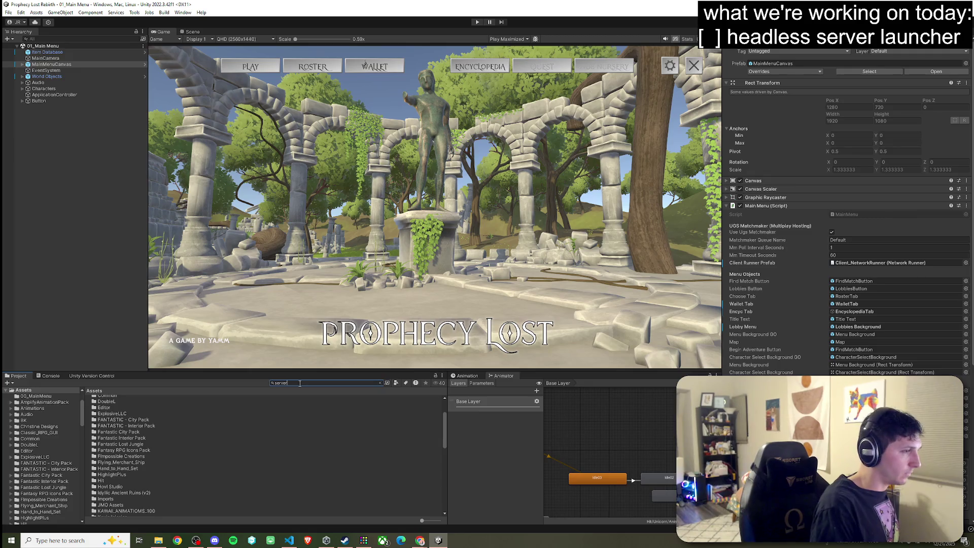
text(server)
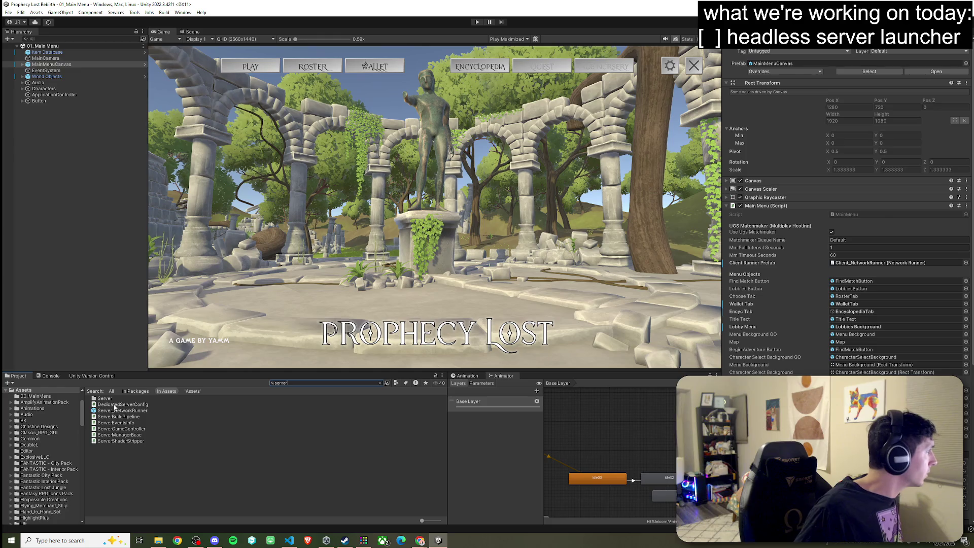
double_click(134, 435)
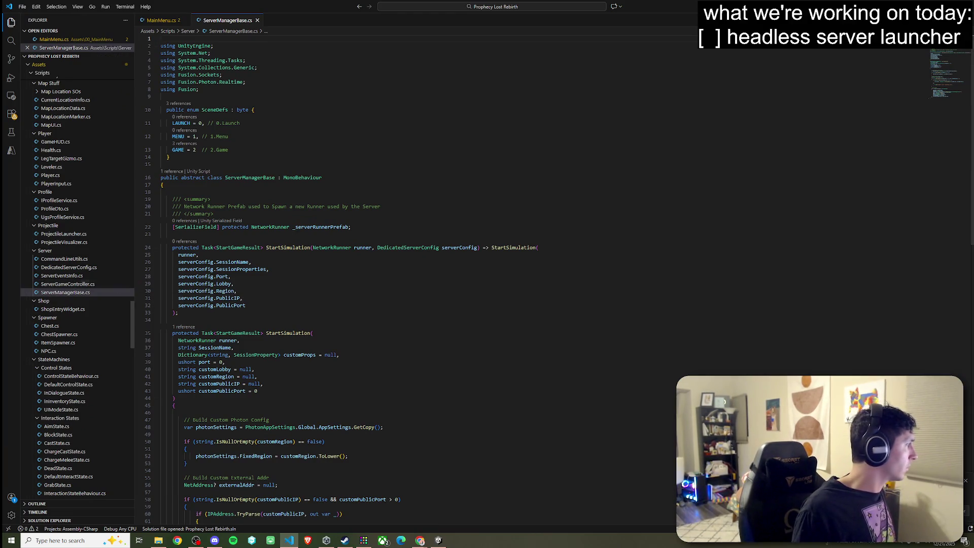
Find 'StartGameResult' in ServerManagerBase.cs.
key(alt+Tab)
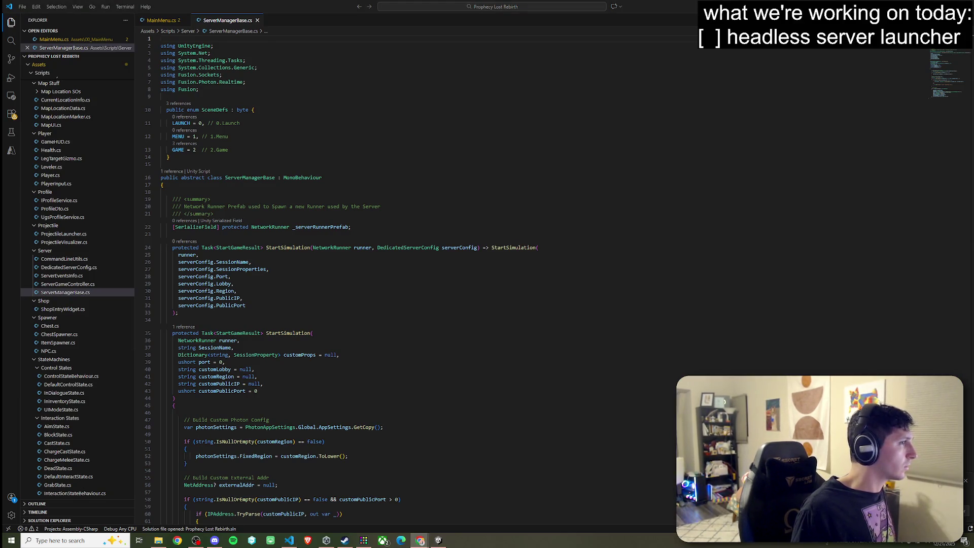
click(485, 179)
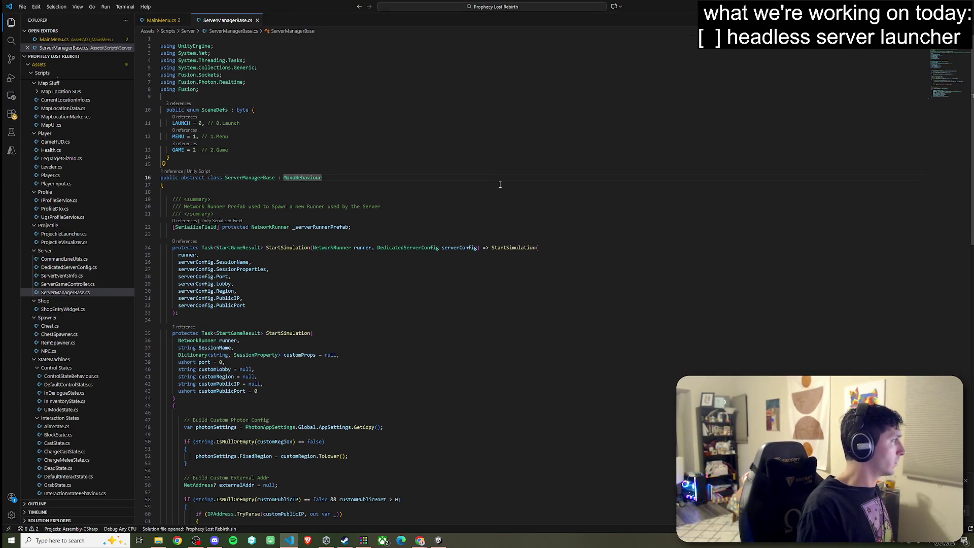
key(ctrl+f)
text(Start)
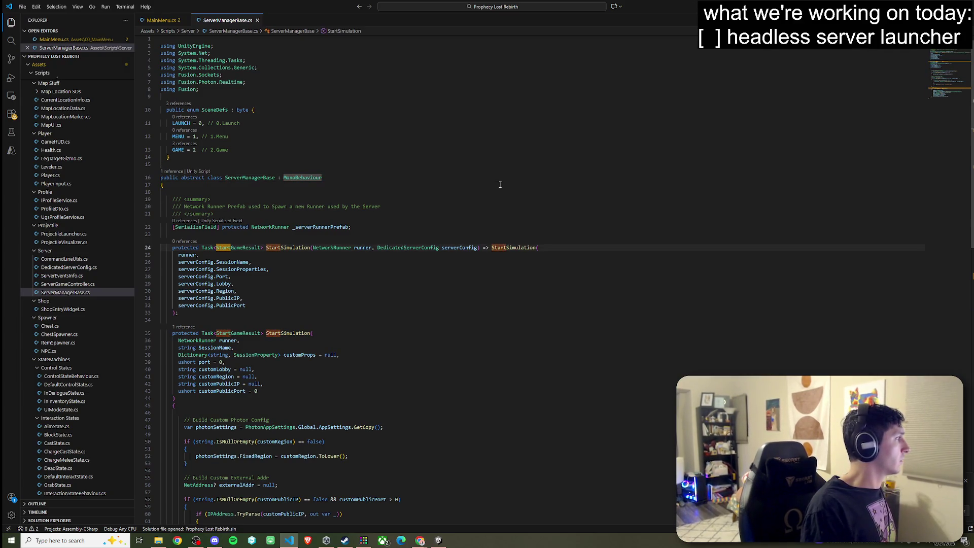
text(GameResult)
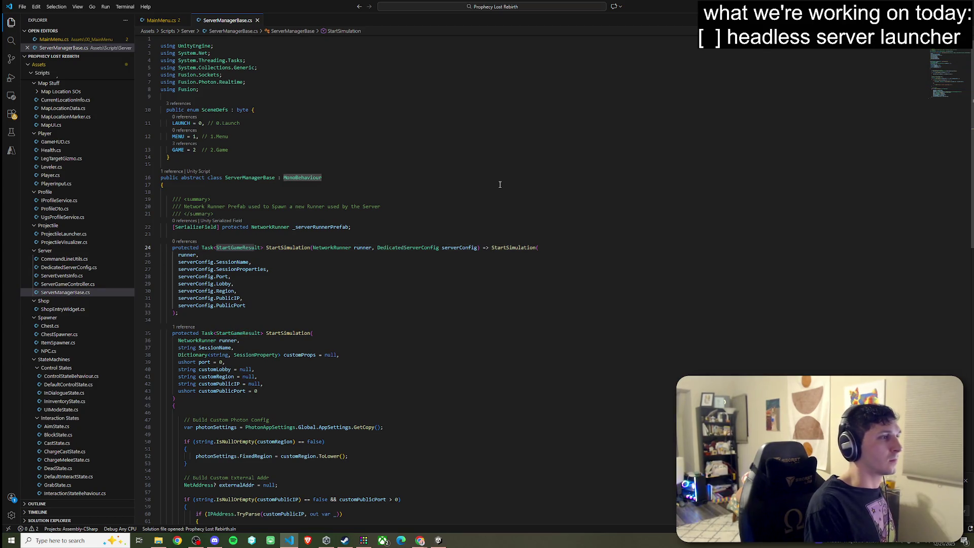
key(Escape)
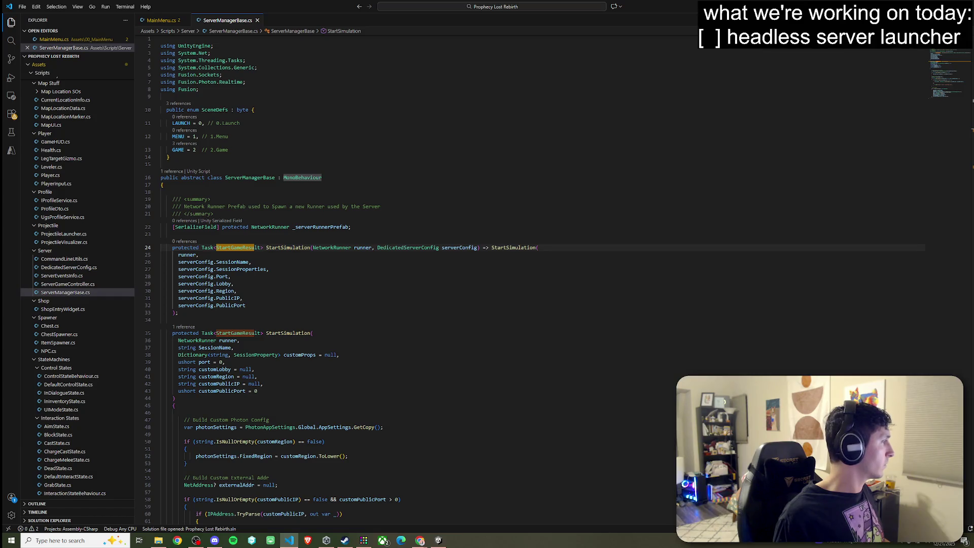
Review the StartSimulation method's Photon config copy and its usages.
key(alt+Tab)
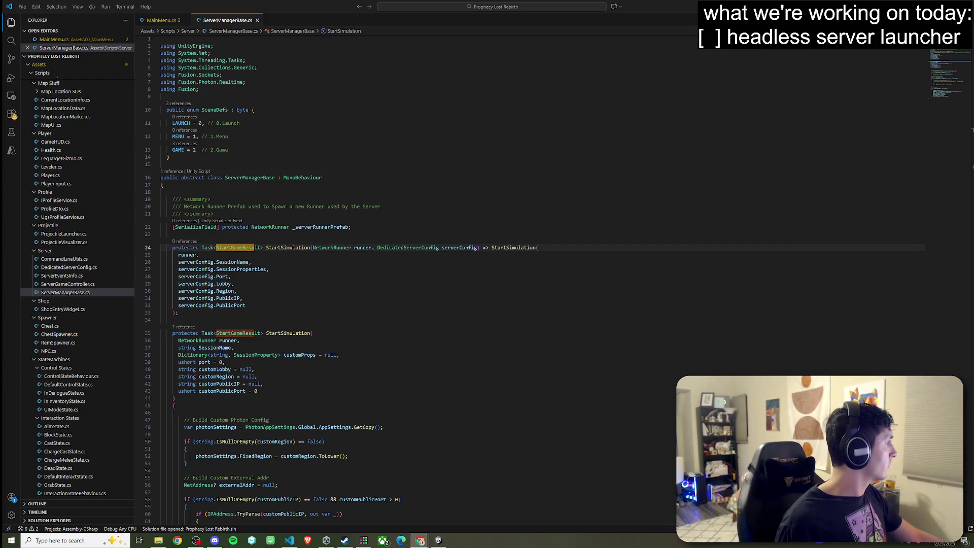
click(304, 207)
scroll(270, 285, down, 3)
scroll(271, 286, down, 3)
click(275, 250)
click(307, 257)
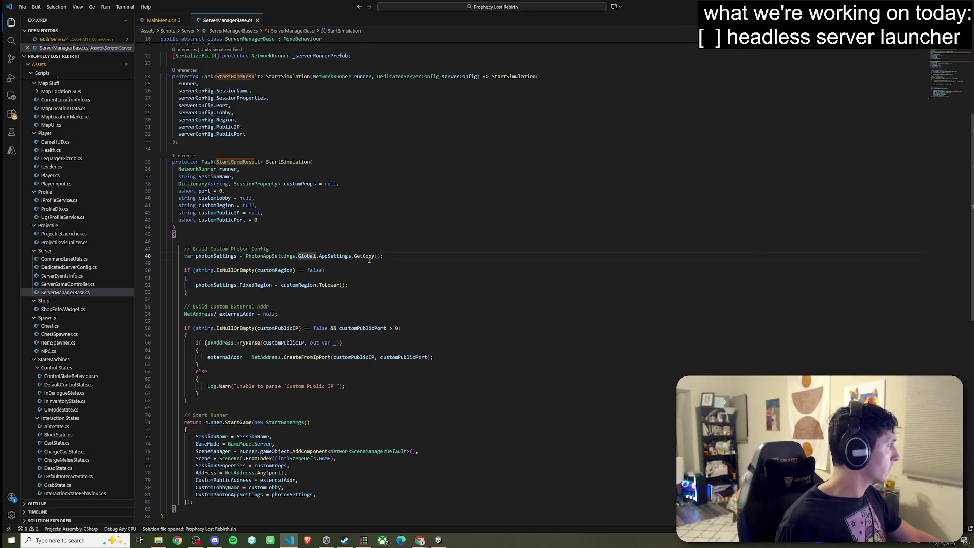
mouse_move(361, 259)
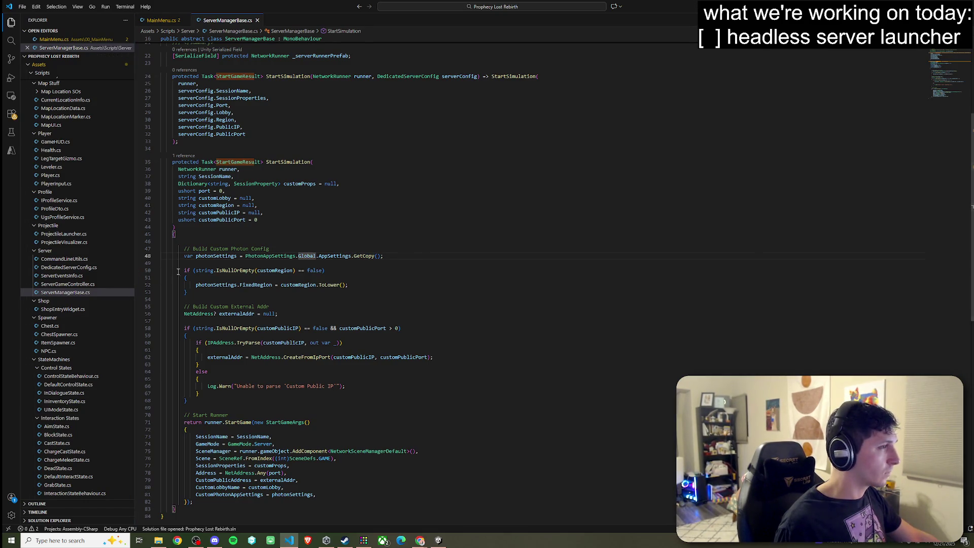
click(284, 162)
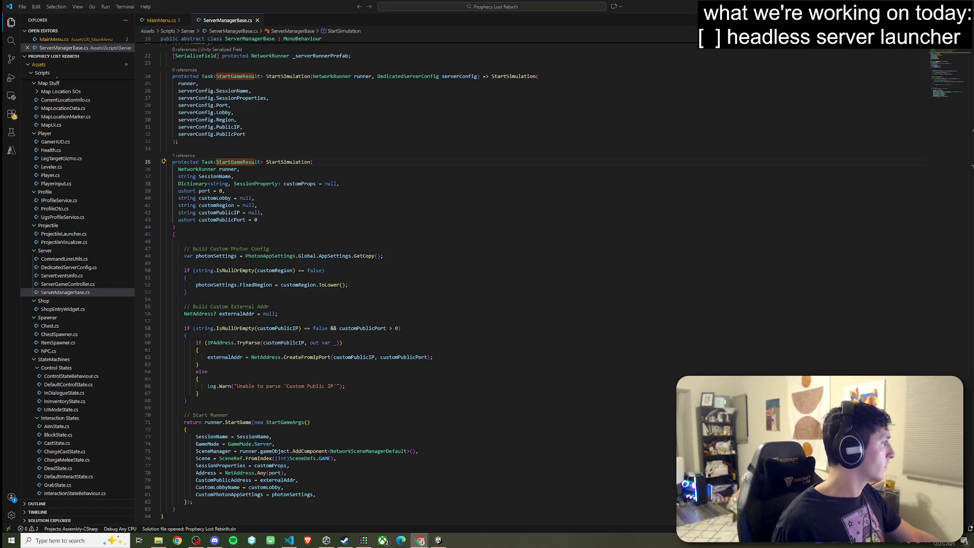
click(244, 236)
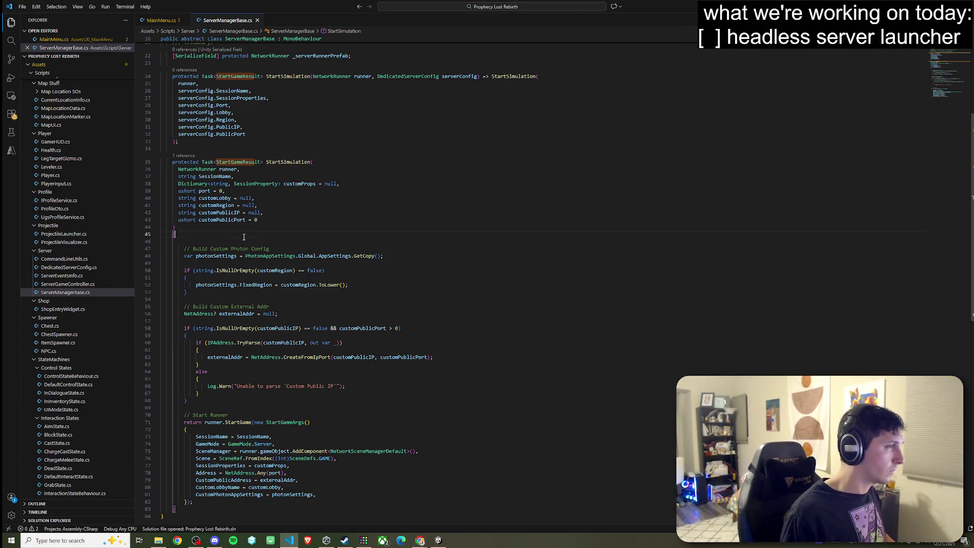
Delete the custom Photon config block from StartSimulation.
key(Return)
key(ctrl+v)
key(ctrl+z)
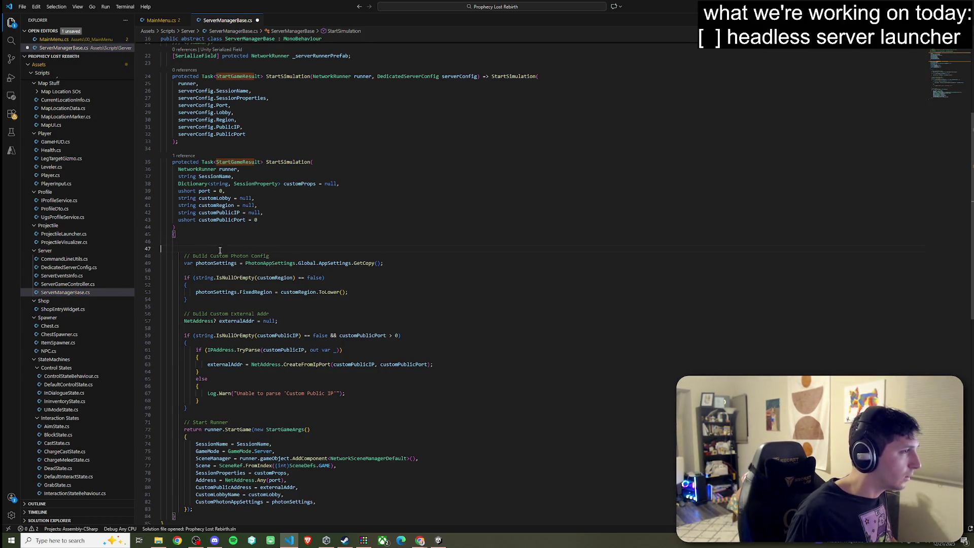
key(ctrl+z)
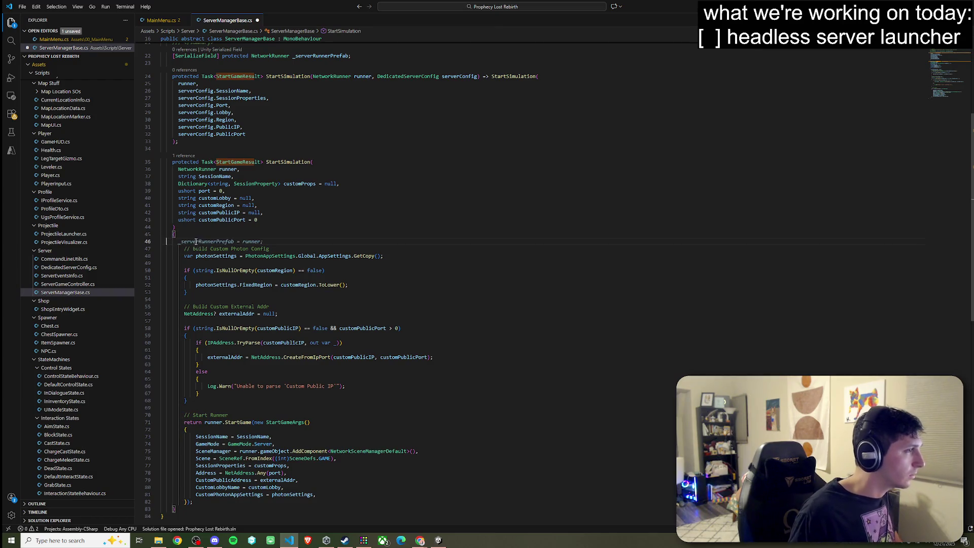
key(ctrl+z)
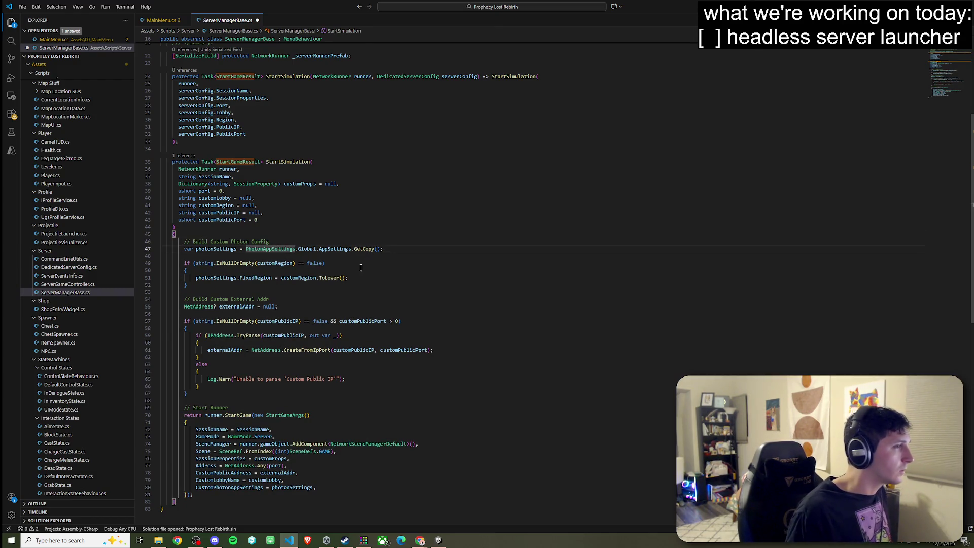
click(283, 293)
drag(256, 284, 161, 242)
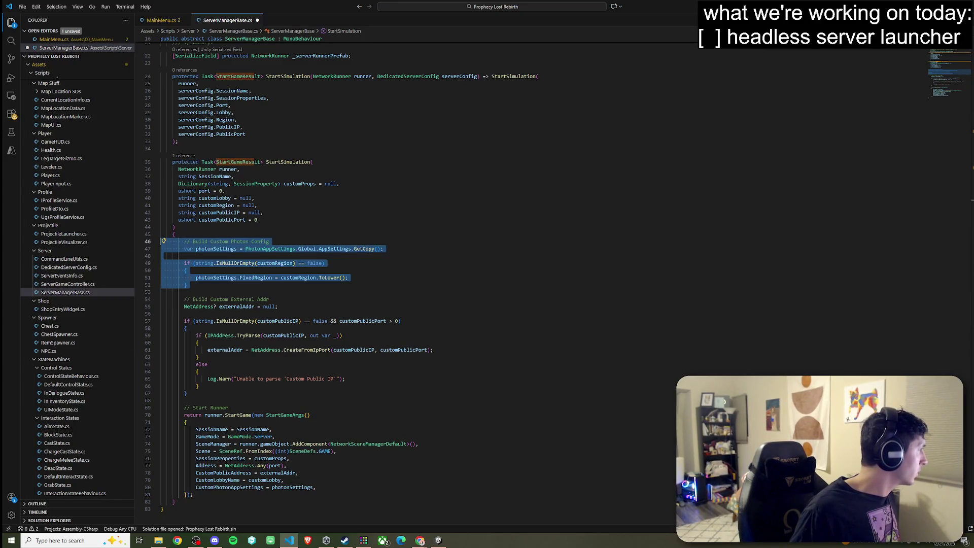
key(Delete)
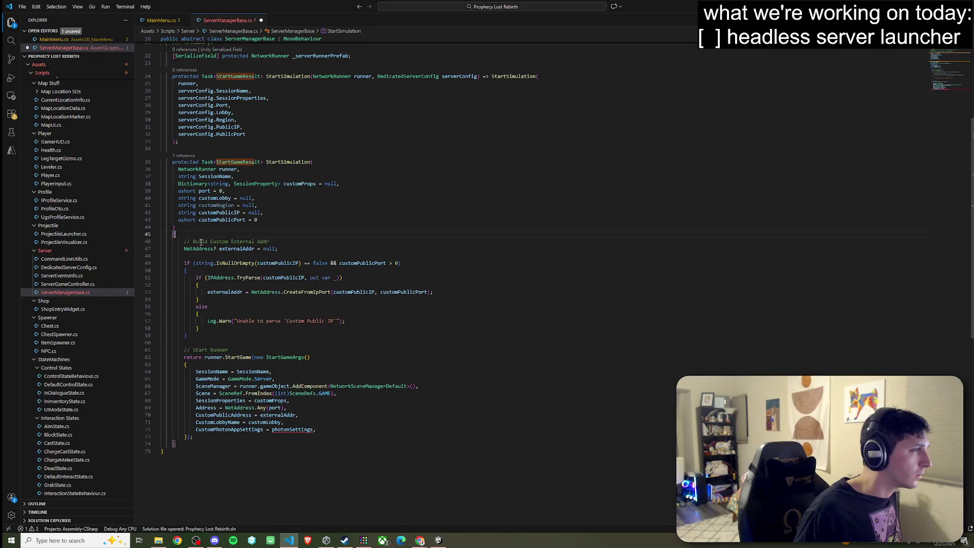
Remove the external address comment and the CustomLobbyName and CustomPhotonAppSettings arguments.
drag(275, 242, 175, 234)
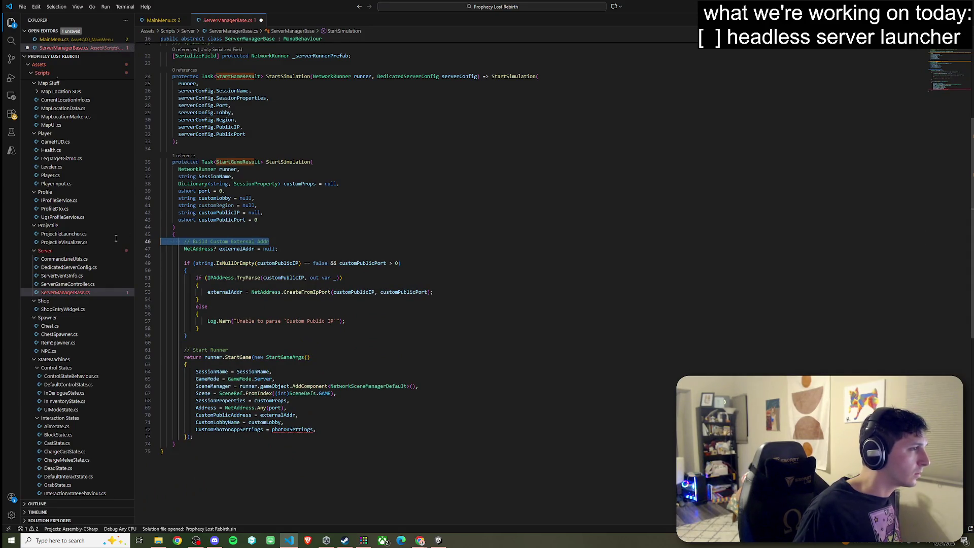
key(BackSpace)
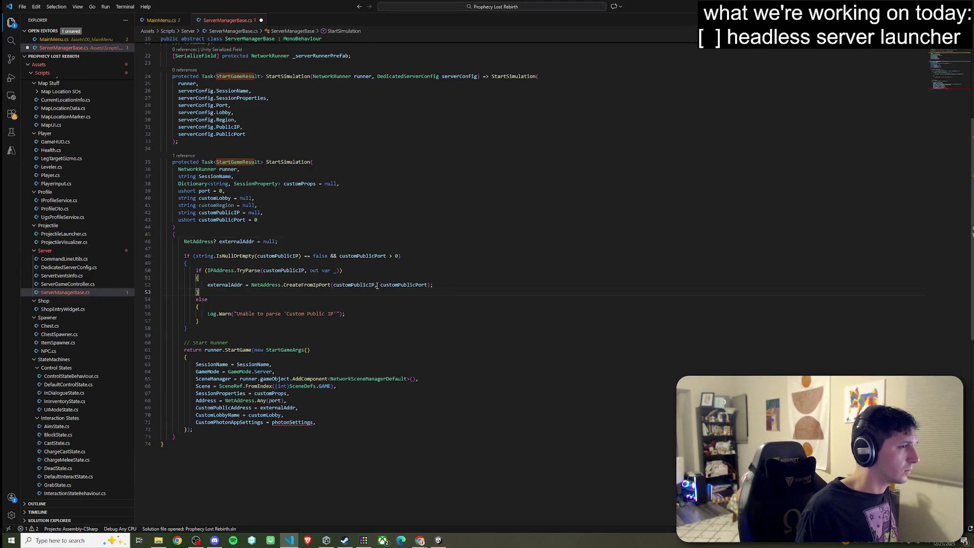
click(399, 285)
click(289, 271)
click(274, 255)
key(ctrl+z)
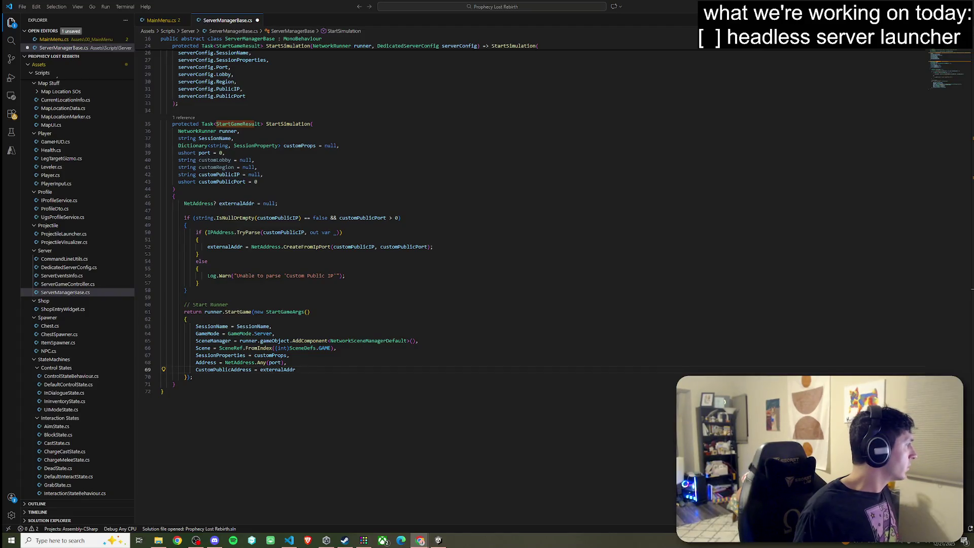
Save all modified scripts and return to Unity.
click(22, 6)
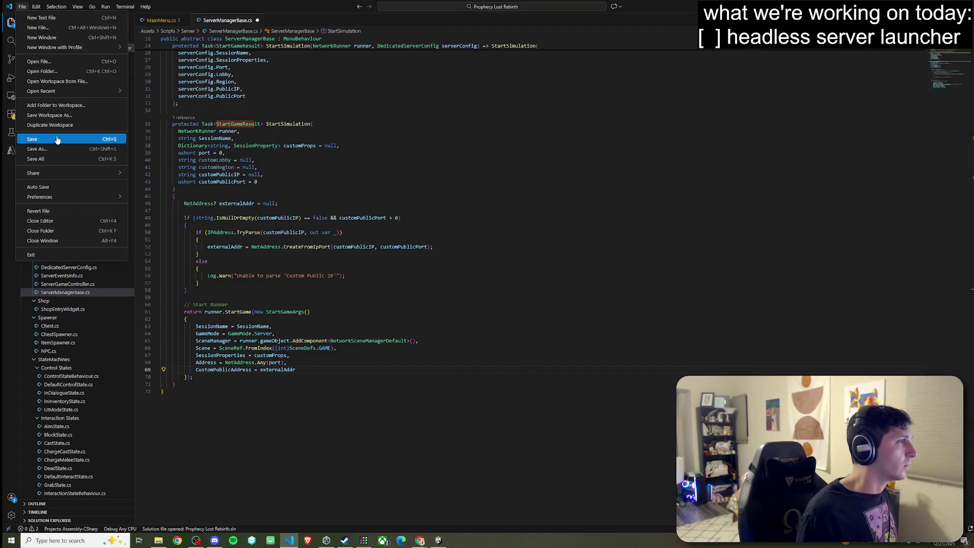
click(50, 160)
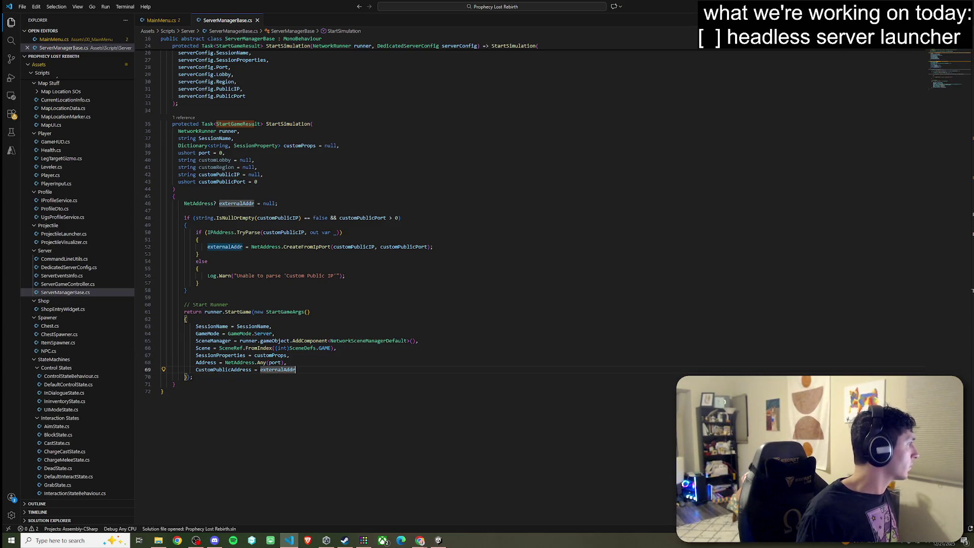
key(alt+Tab)
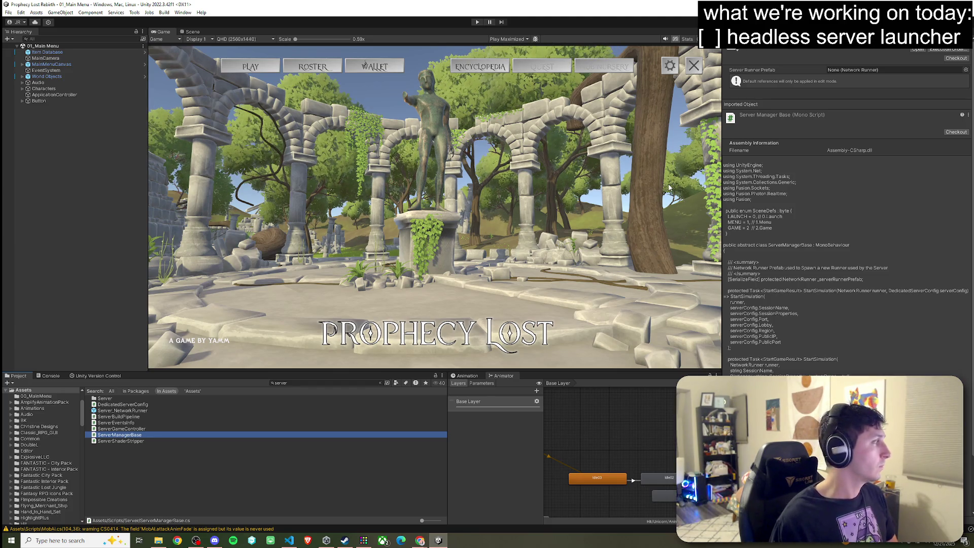
Search assets for 'gamestart' and open GameStartup.cs in the code editor.
click(311, 381)
text(gamestartup)
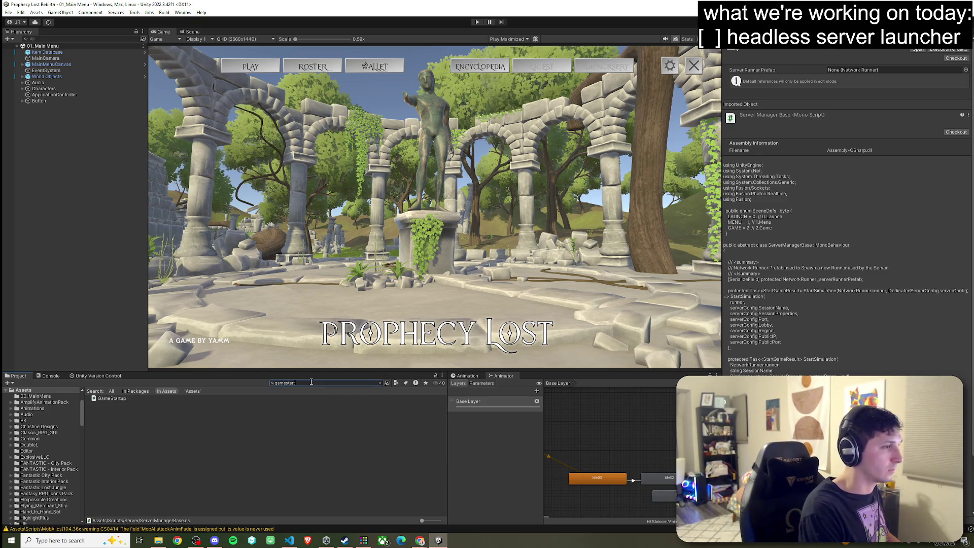
double_click(109, 399)
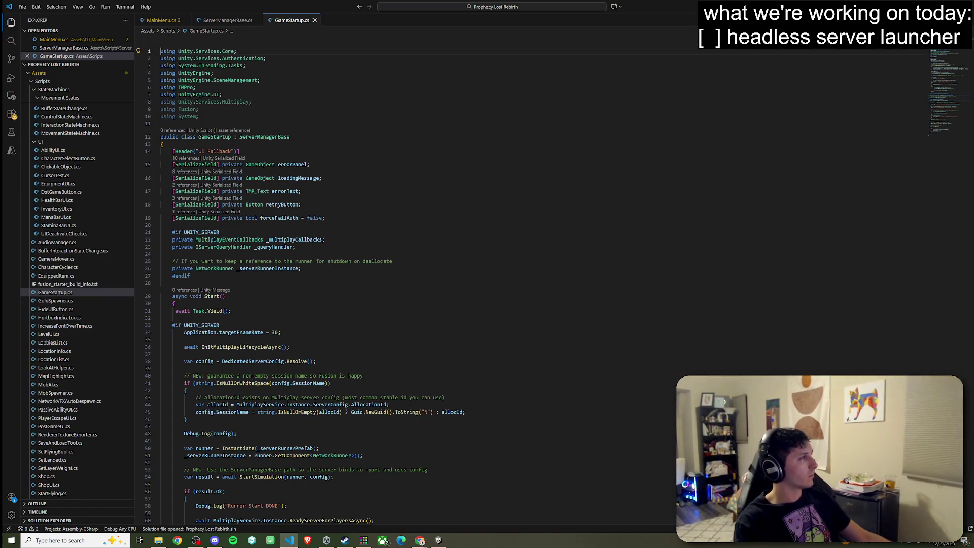
Inspect the server config Resolve call in GameStartup's Start method.
key(alt+Tab)
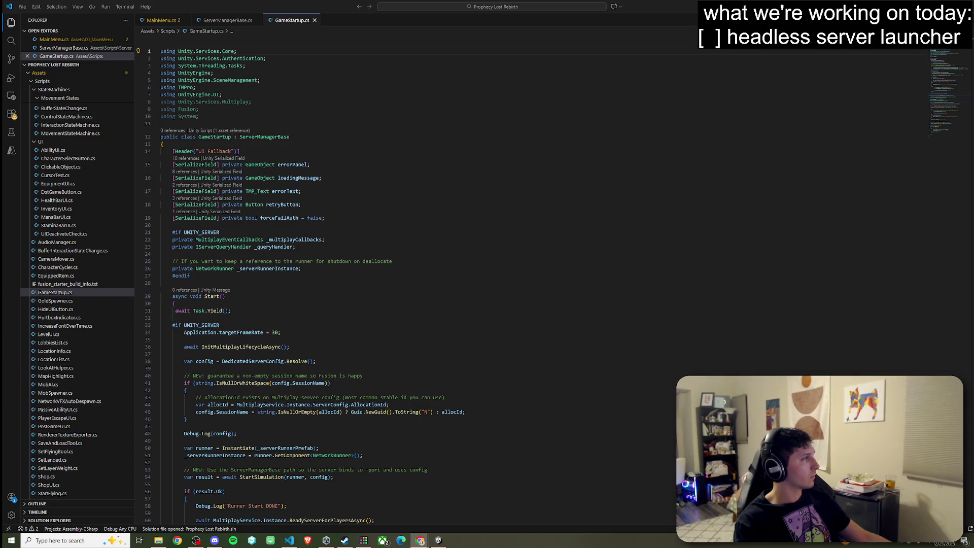
scroll(249, 190, down, 4)
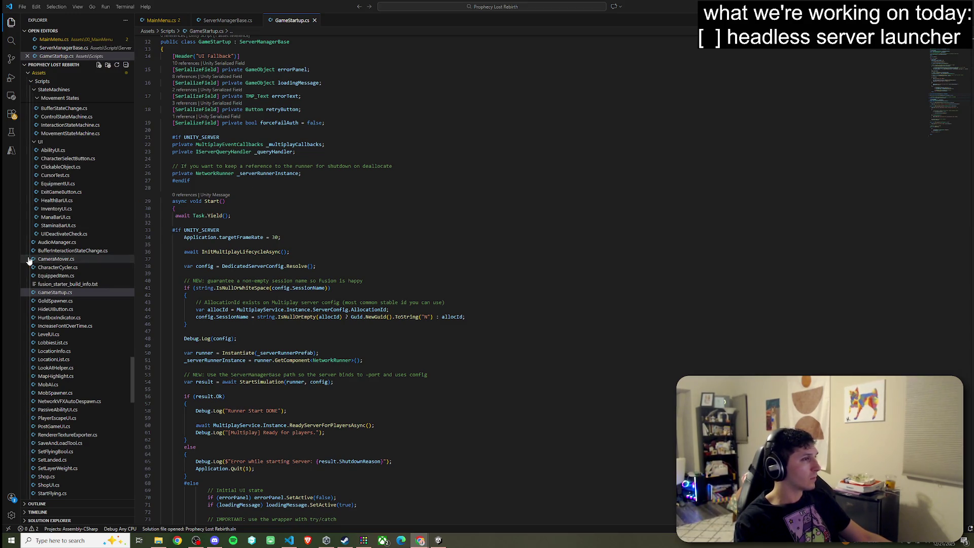
click(203, 266)
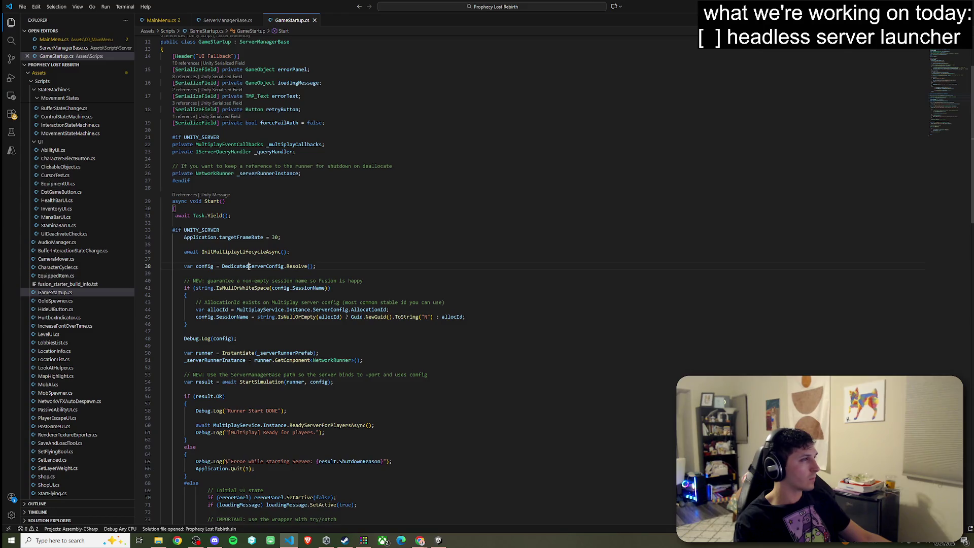
click(315, 268)
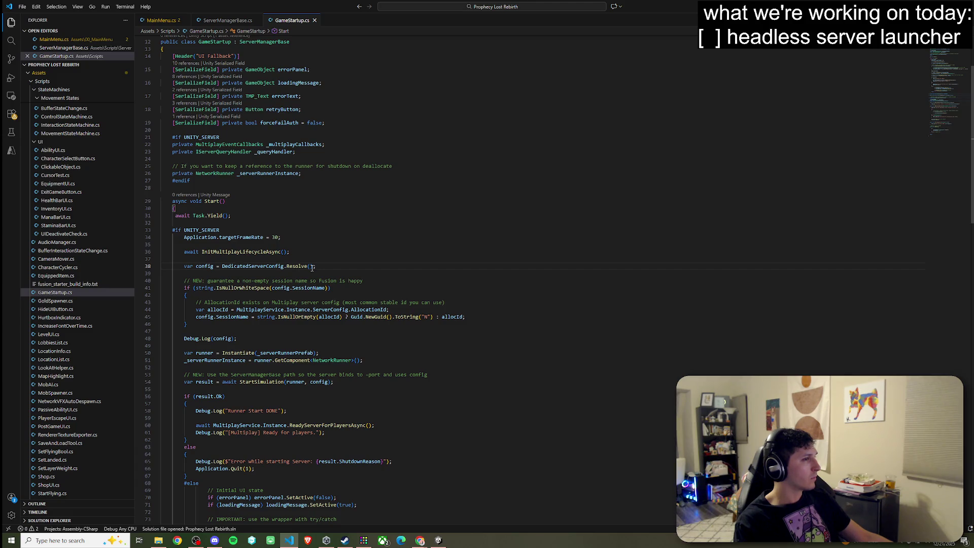
Examine the awaited StartSimulation(runner, config) call, then switch to MainMenu.cs.
scroll(313, 268, down, 1)
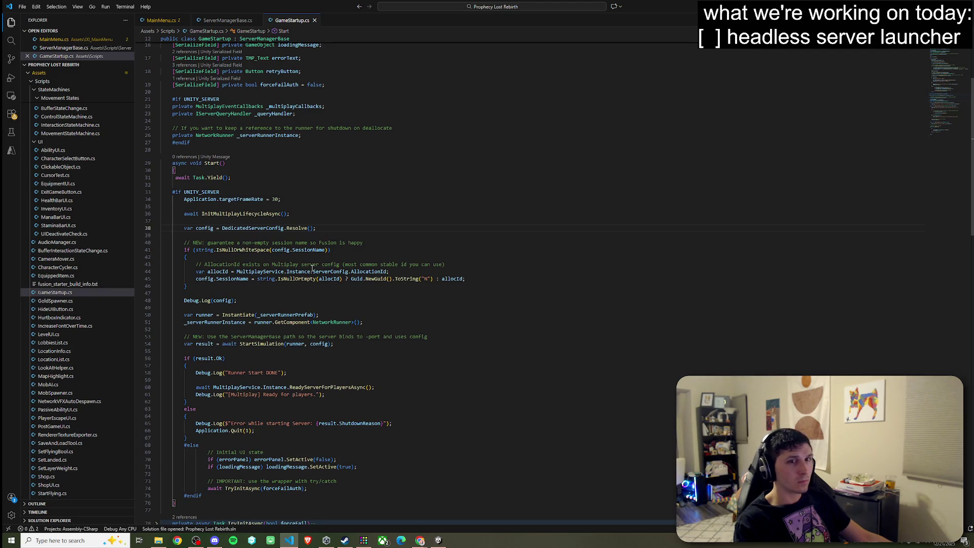
scroll(312, 268, down, 2)
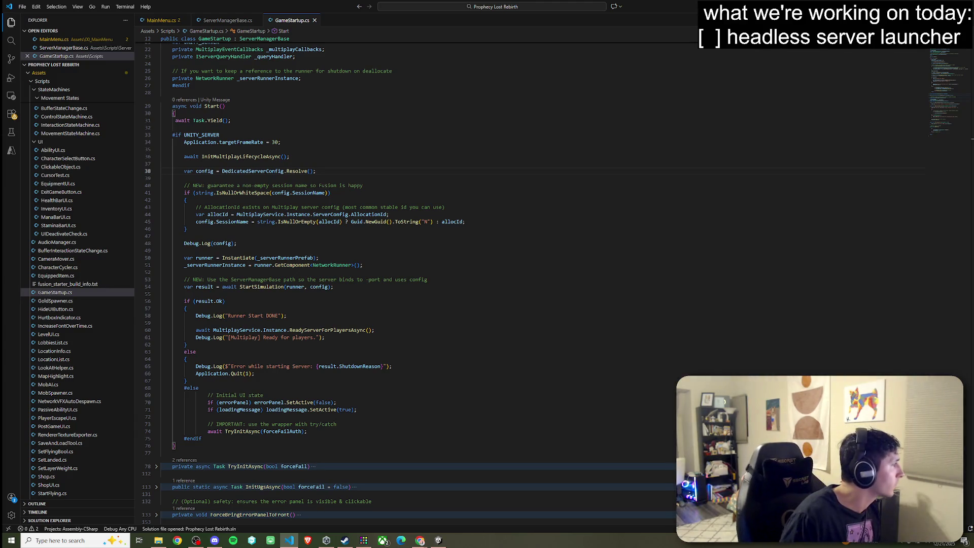
click(225, 273)
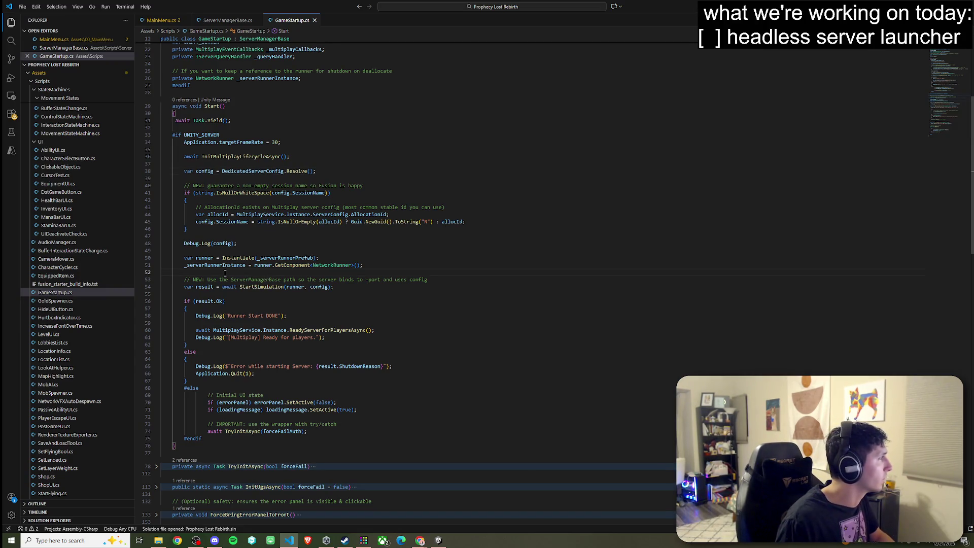
key(Down)
key(Down)
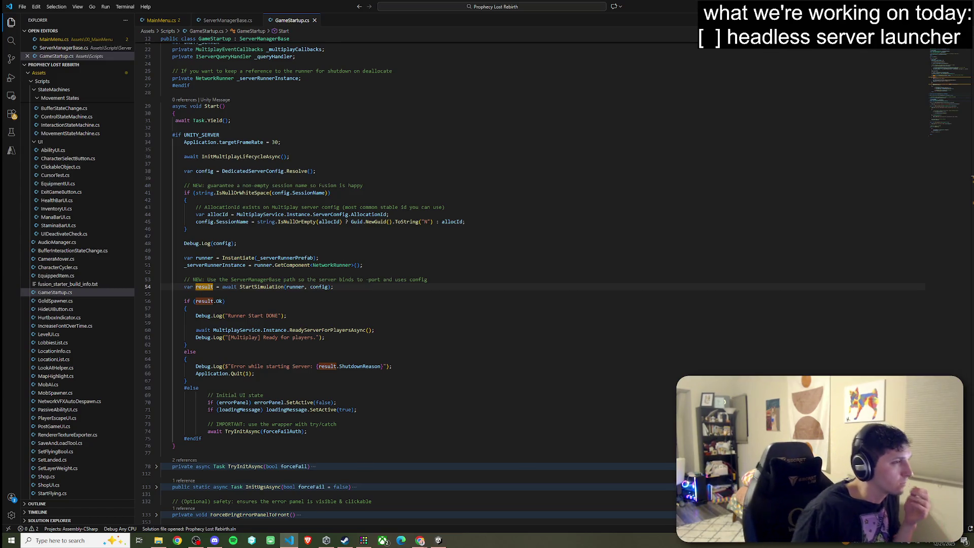
click(272, 287)
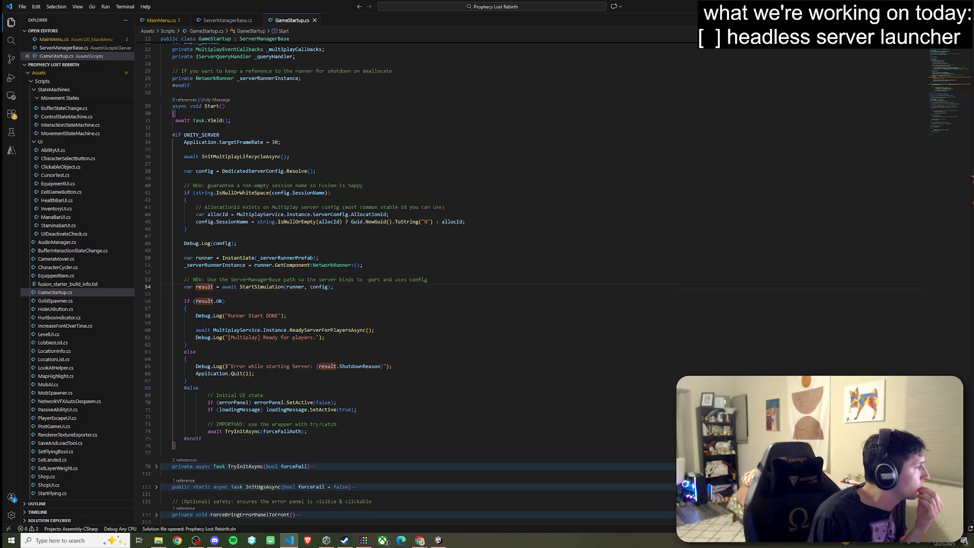
key(alt+Tab)
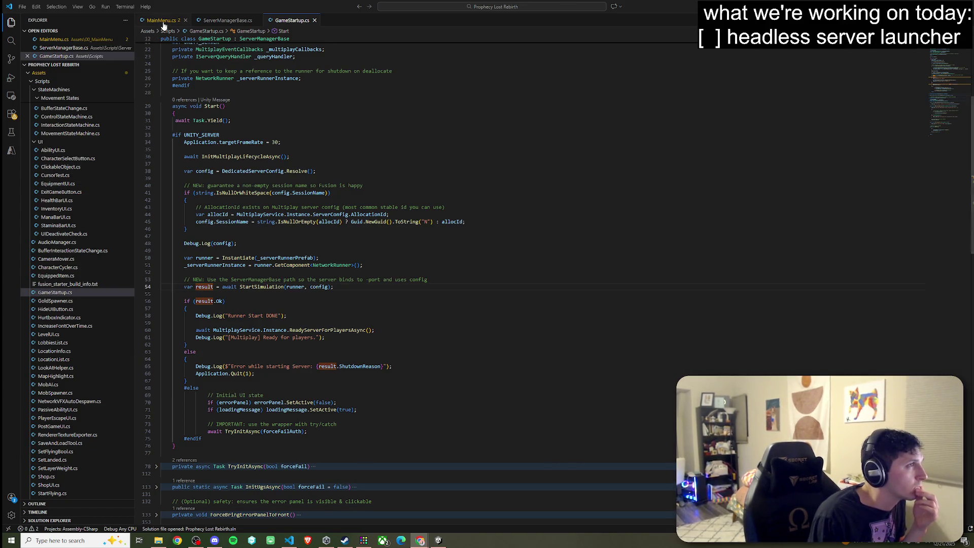
key(ctrl+Tab)
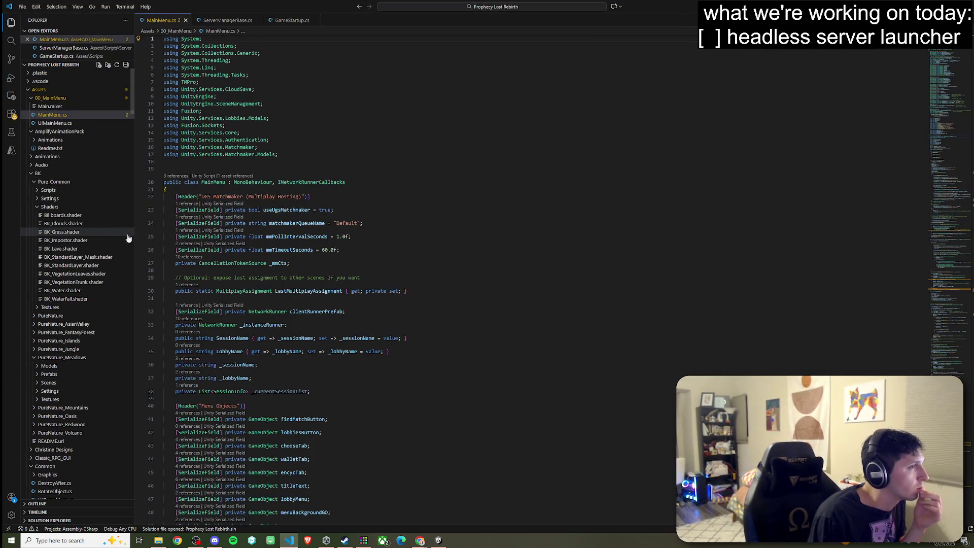
Locate the ConnectFusionToAllocatedServerAsync definition in MainMenu.cs.
scroll(376, 273, down, 10)
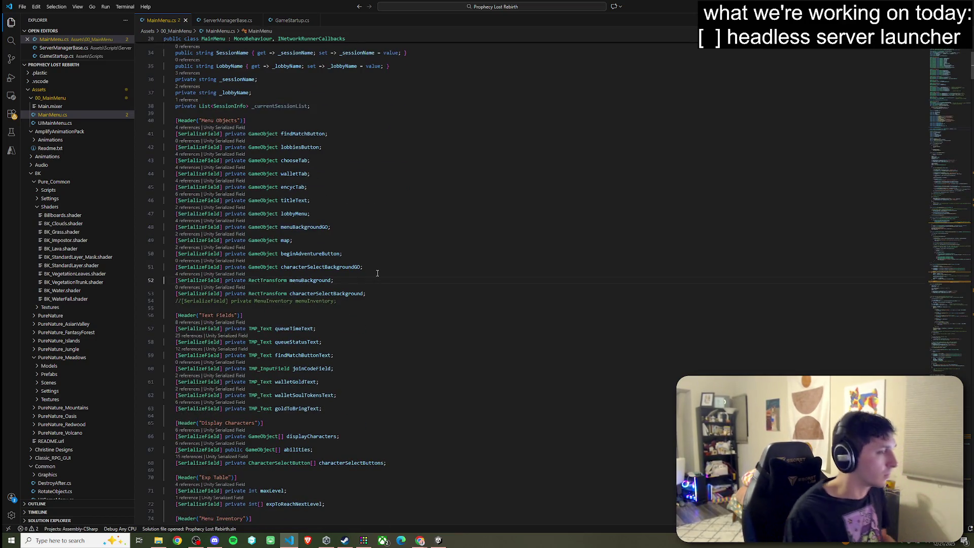
key(alt+Left)
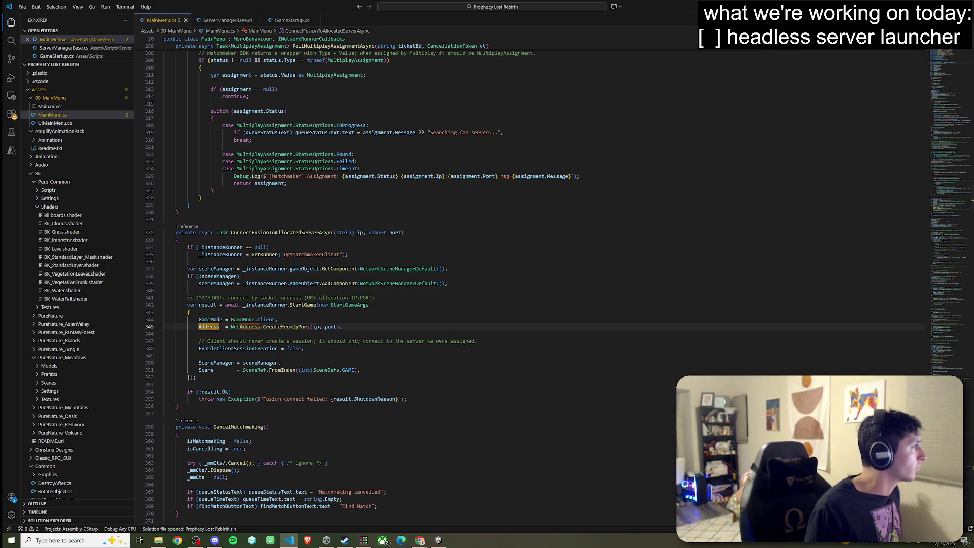
key(alt+Tab)
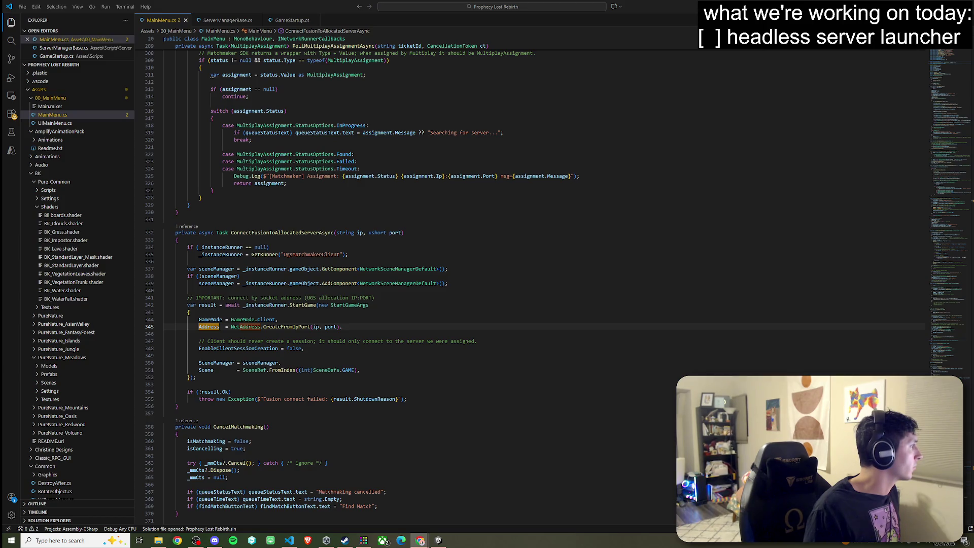
click(448, 290)
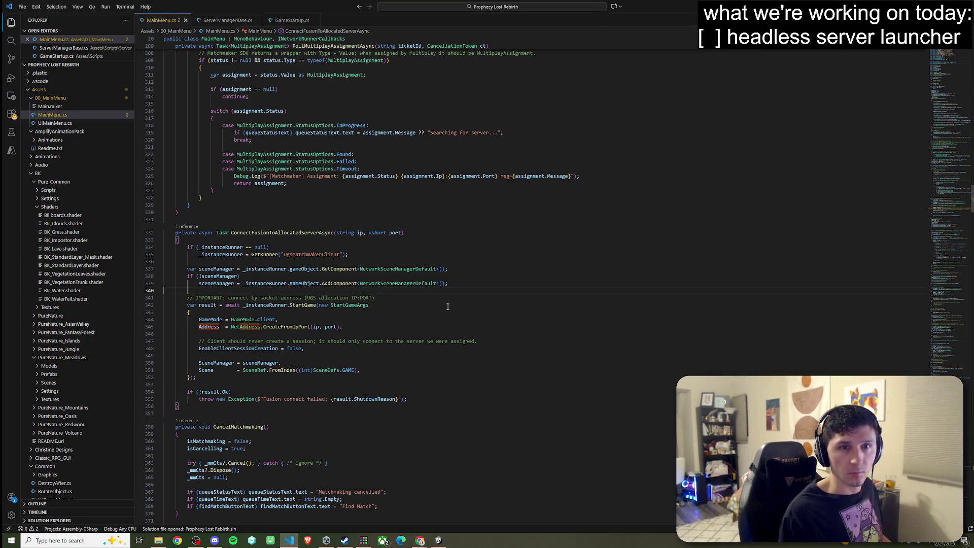
key(ctrl+f)
text(Connect)
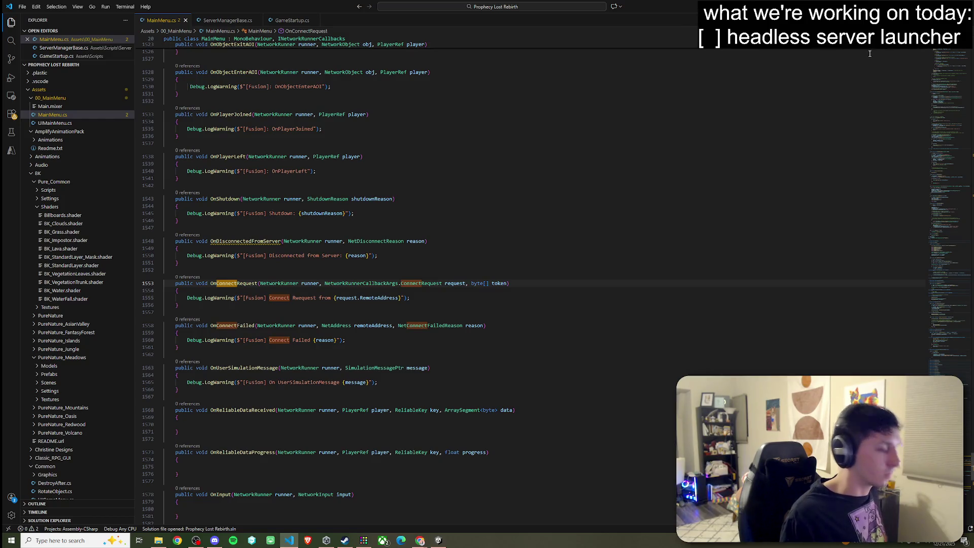
text(Fusion)
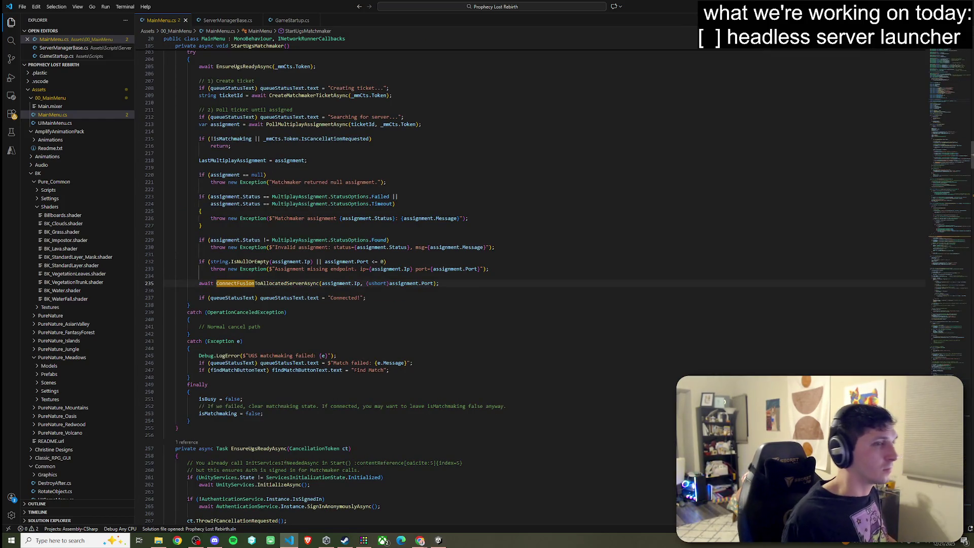
key(Return)
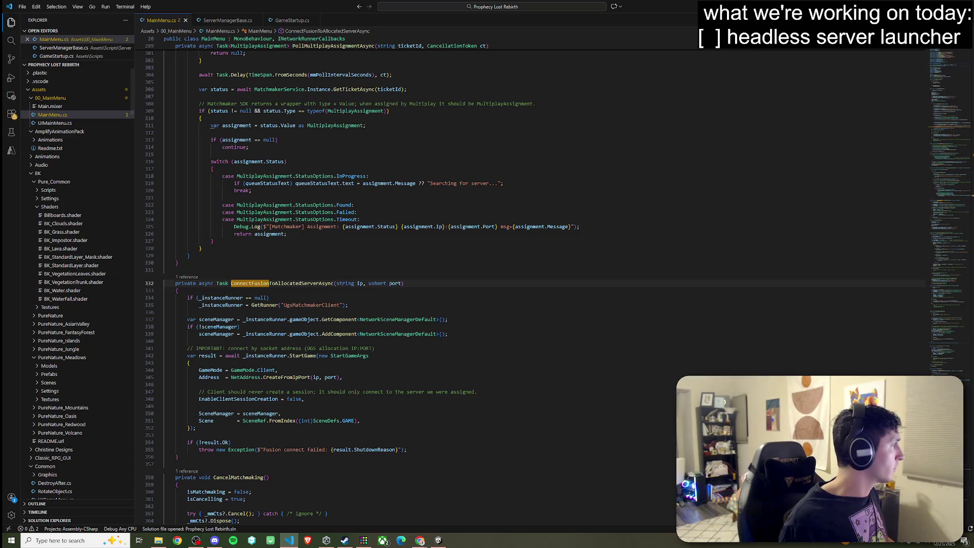
Insert the IsRunning / Shutdown() check after the GetRunner line.
key(alt+Tab)
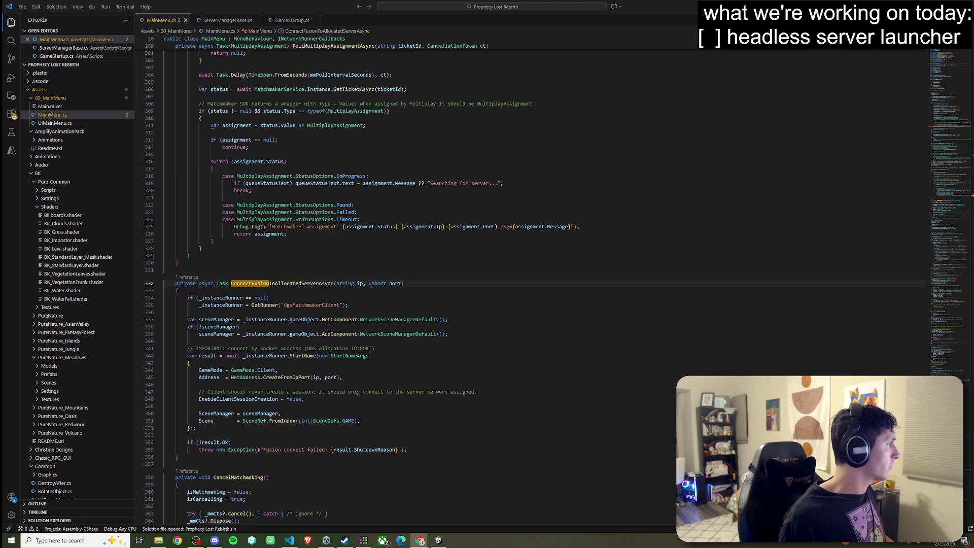
click(379, 305)
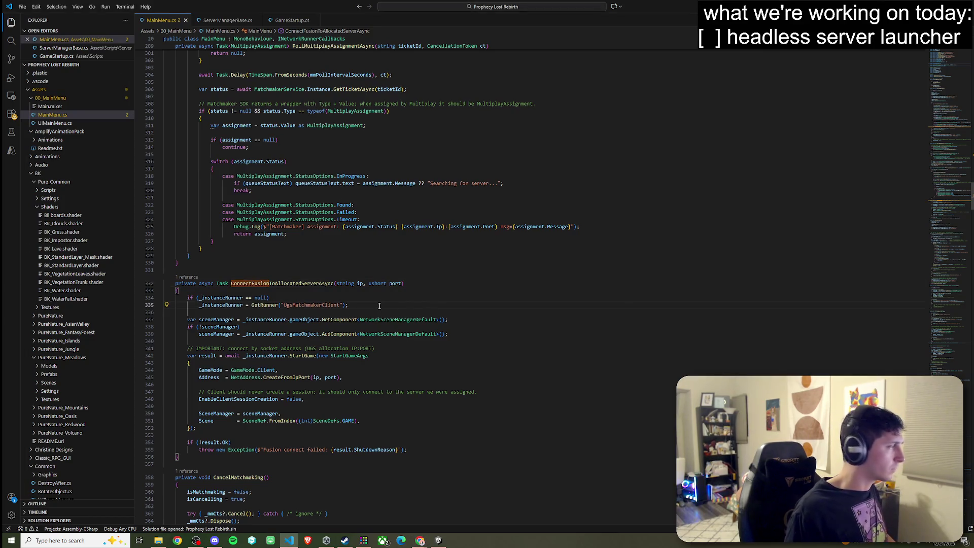
key(ctrl+v)
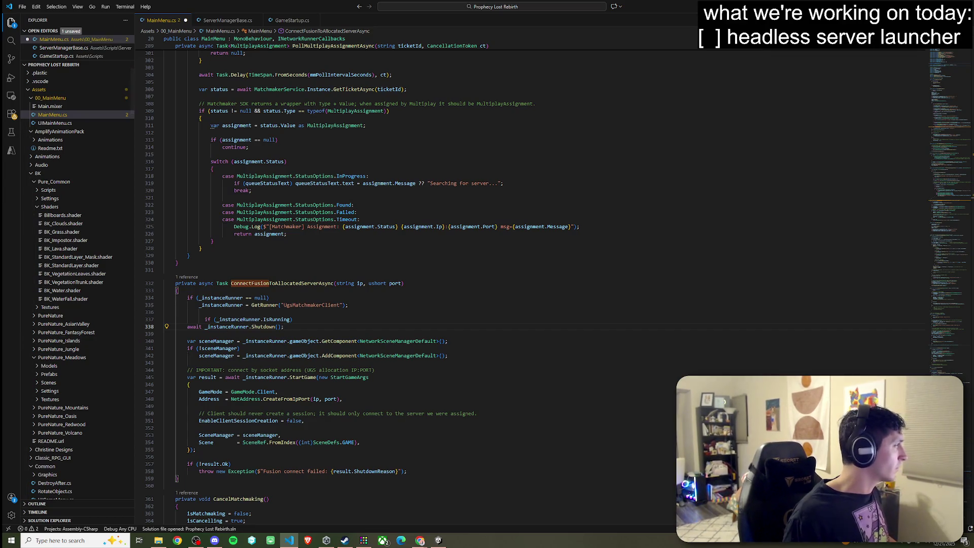
Review the StartGameArgs address and EnableClientSessionCreation lines.
scroll(235, 358, down, 3)
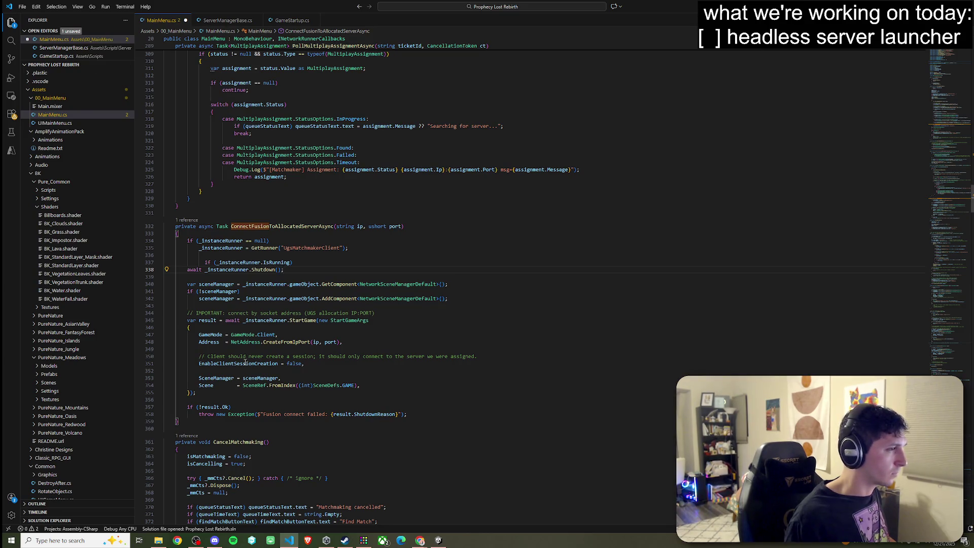
click(309, 364)
key(Up)
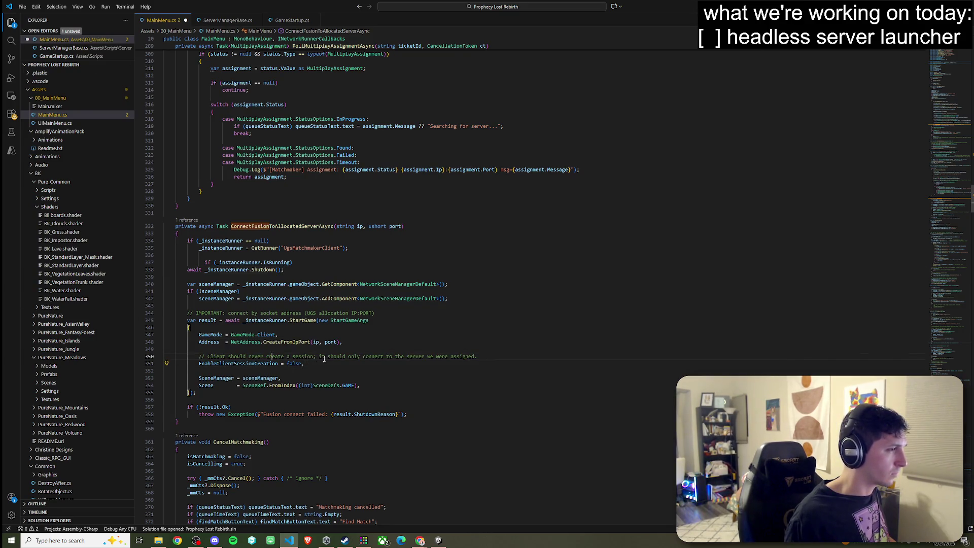
click(459, 357)
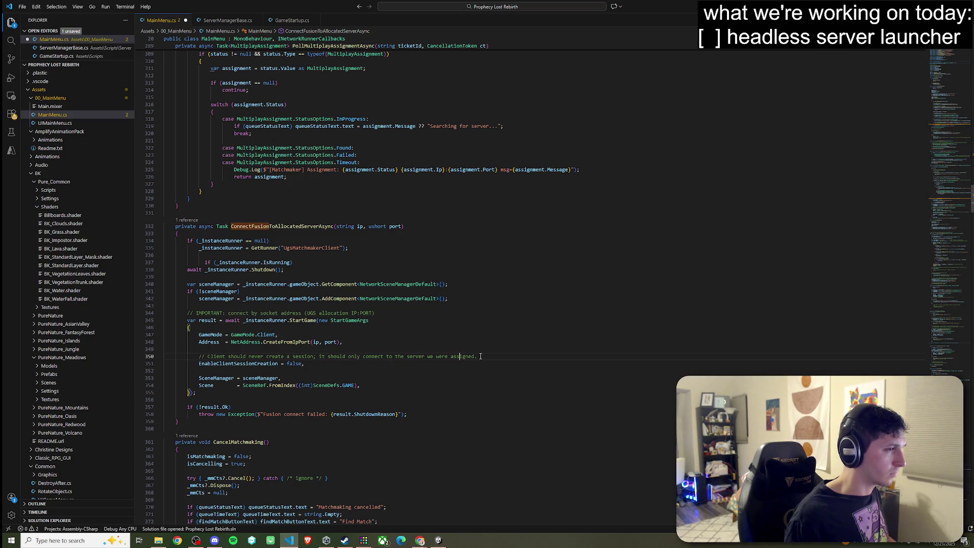
key(Up)
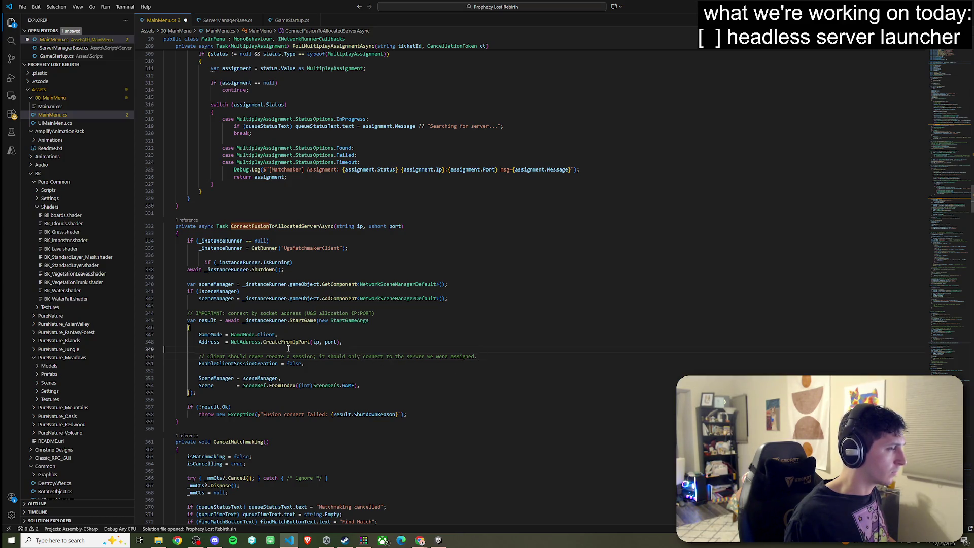
click(340, 344)
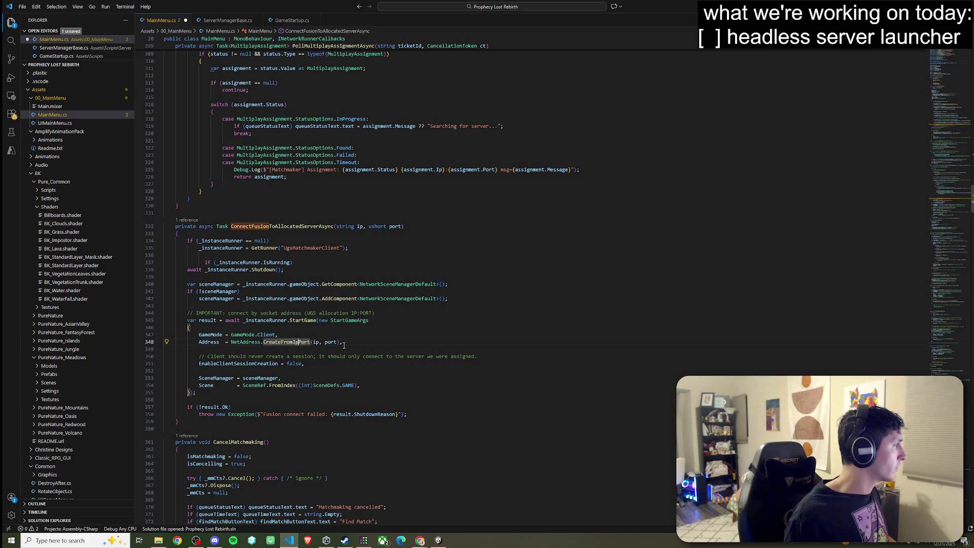
click(287, 374)
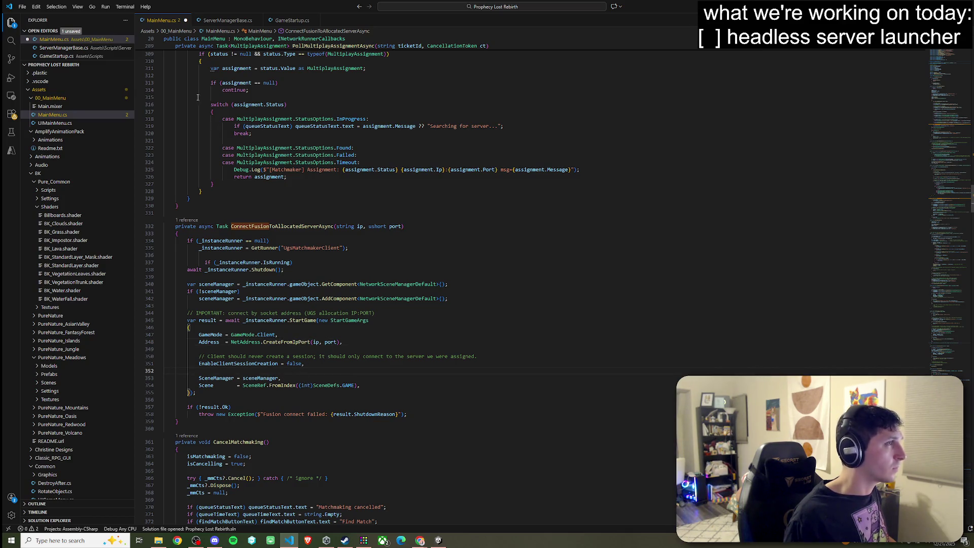
Save MainMenu.cs and return to the Unity Editor.
click(22, 6)
click(51, 138)
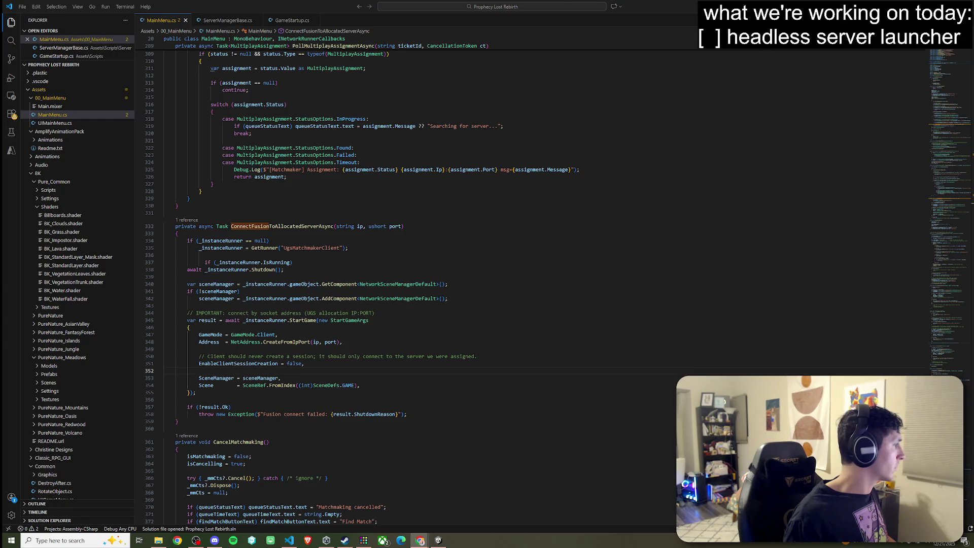
key(alt+Tab)
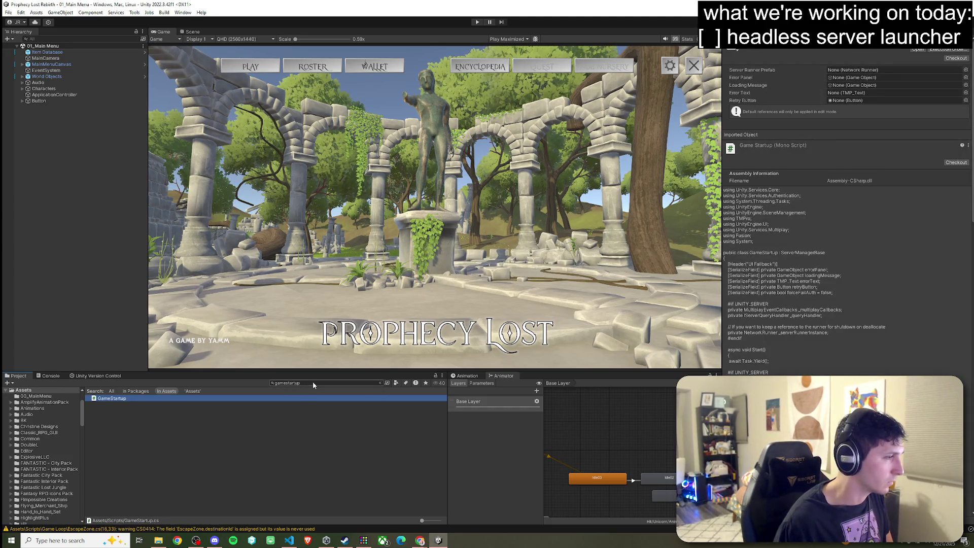
Search 'runner', open Runner Prefabs, and inspect Client_NetworkRunner's Network Runner component.
click(380, 383)
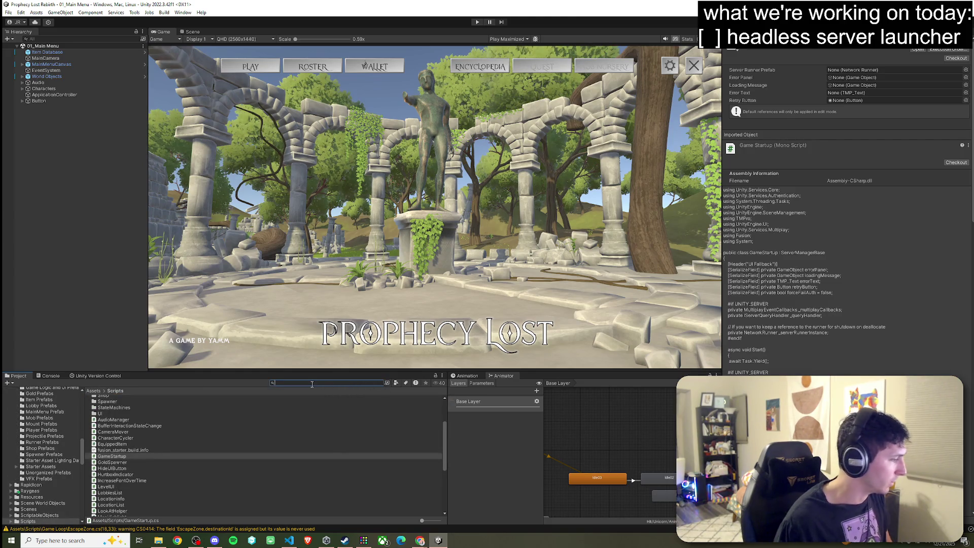
text(runner)
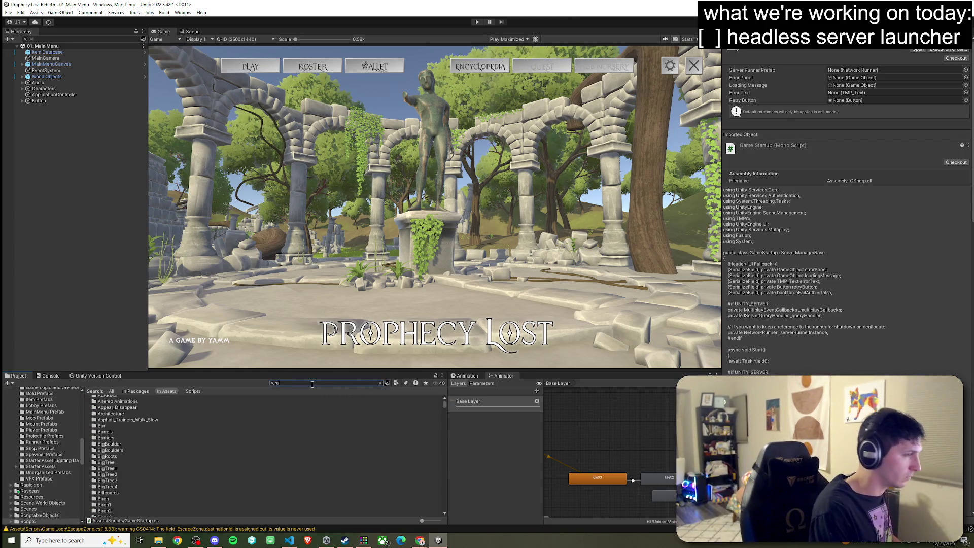
double_click(129, 399)
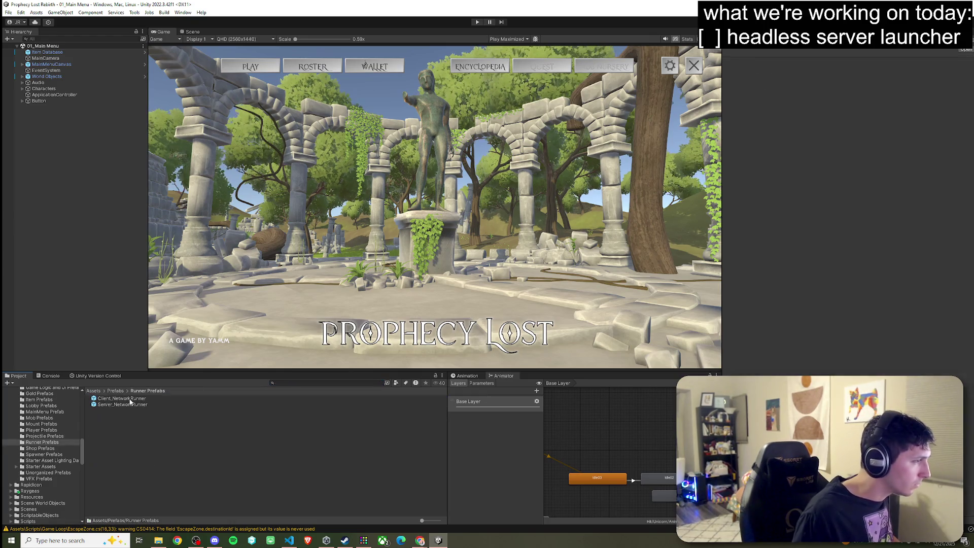
click(130, 400)
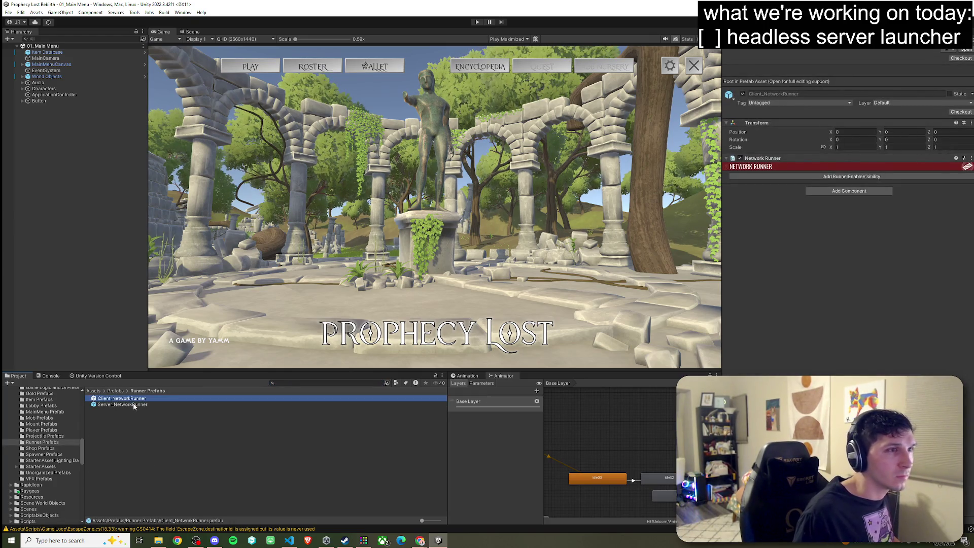
click(728, 162)
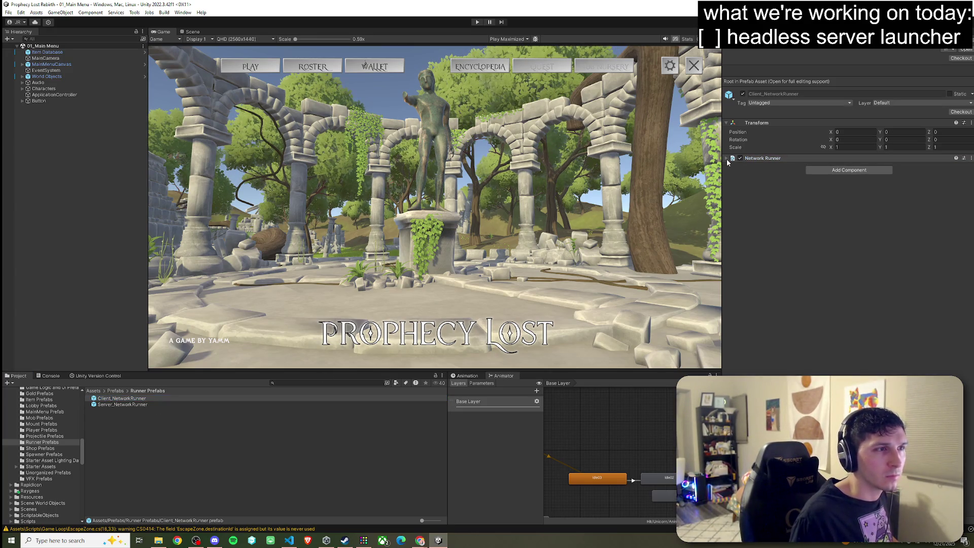
Inspect Server_NetworkRunner, go back to Assets, and select then deselect ApplicationController.
click(120, 405)
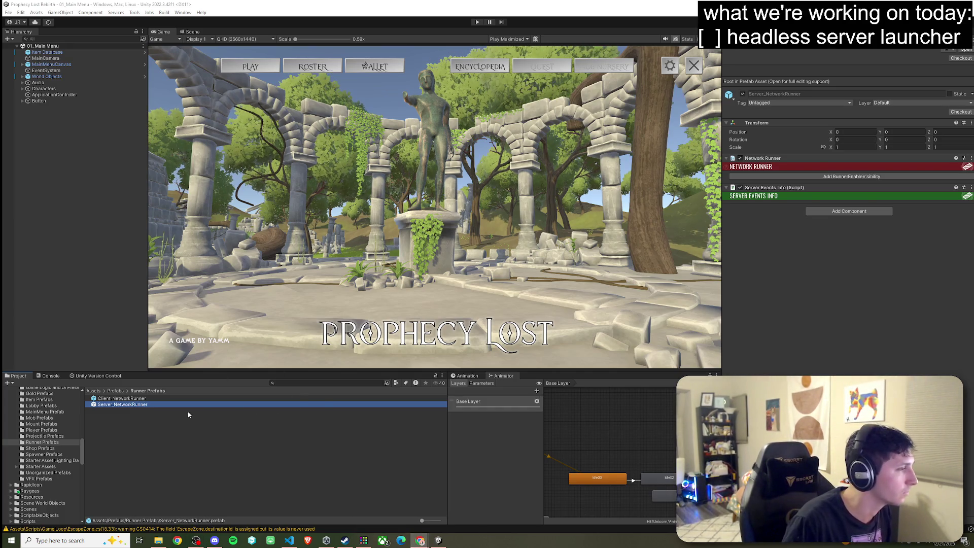
click(116, 392)
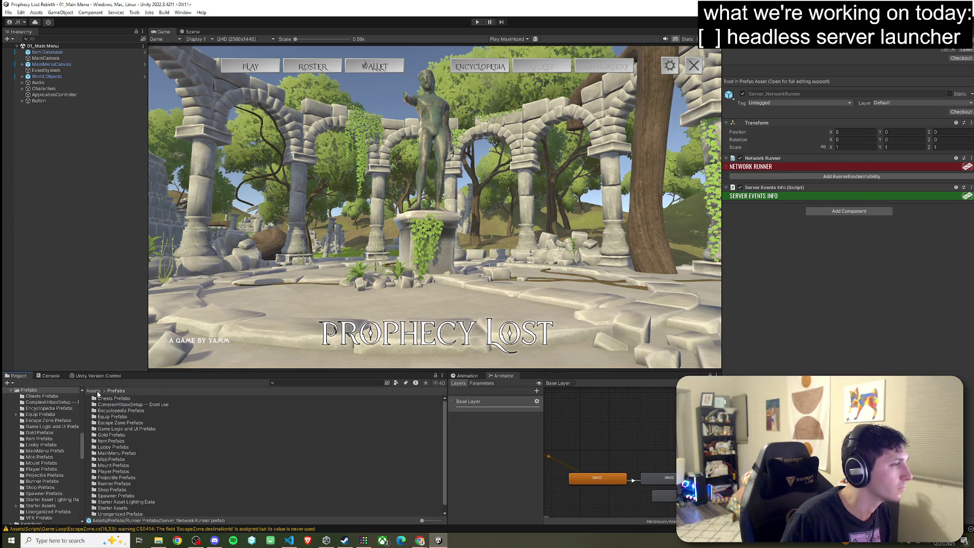
click(97, 392)
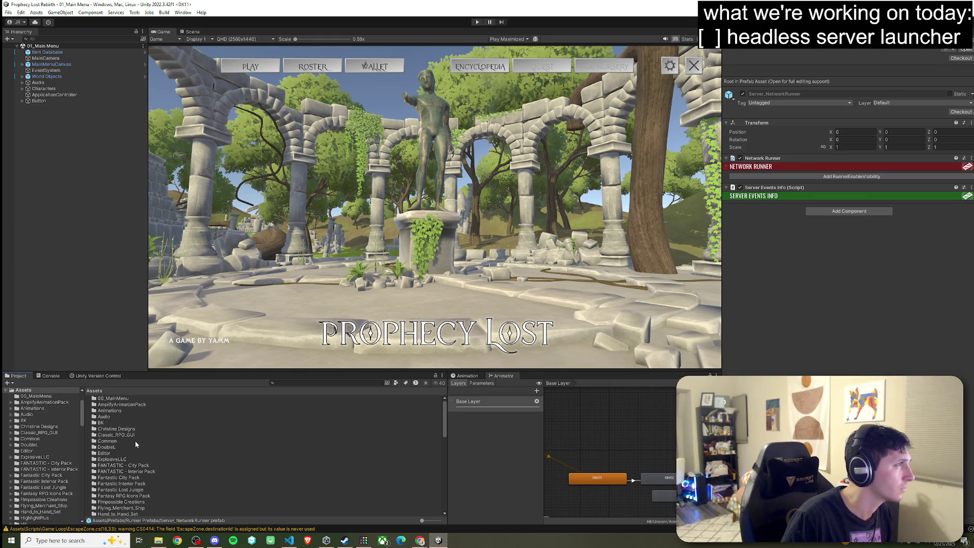
click(65, 96)
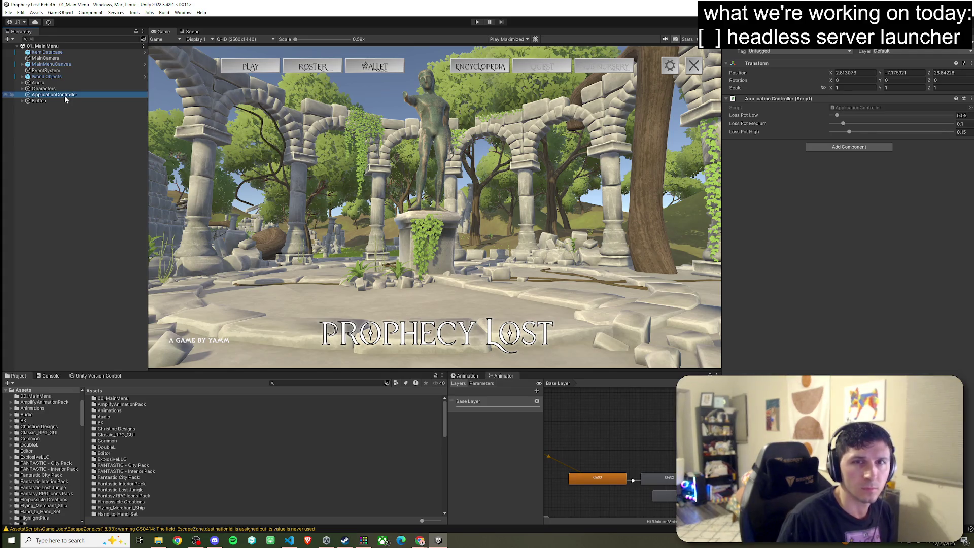
click(68, 114)
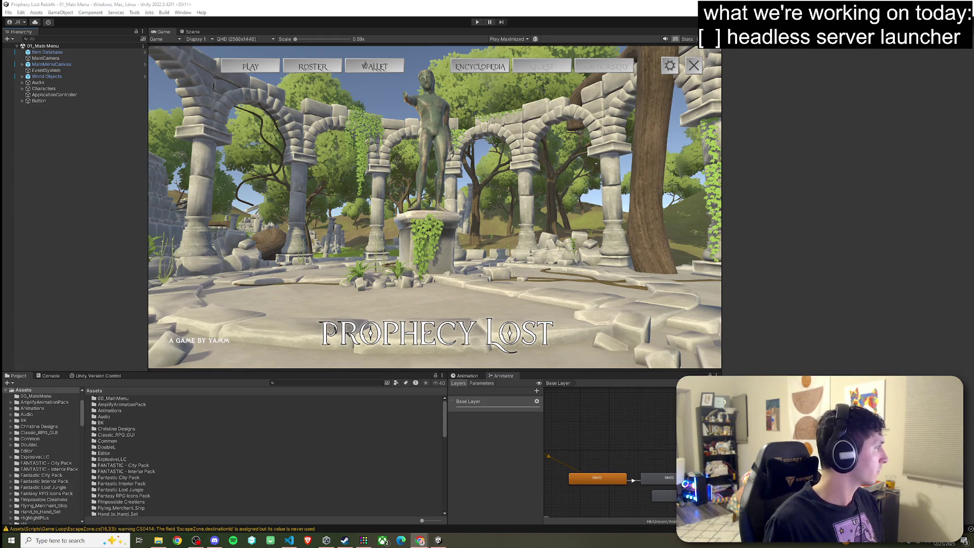
click(294, 383)
text(NetworkProject)
click(141, 405)
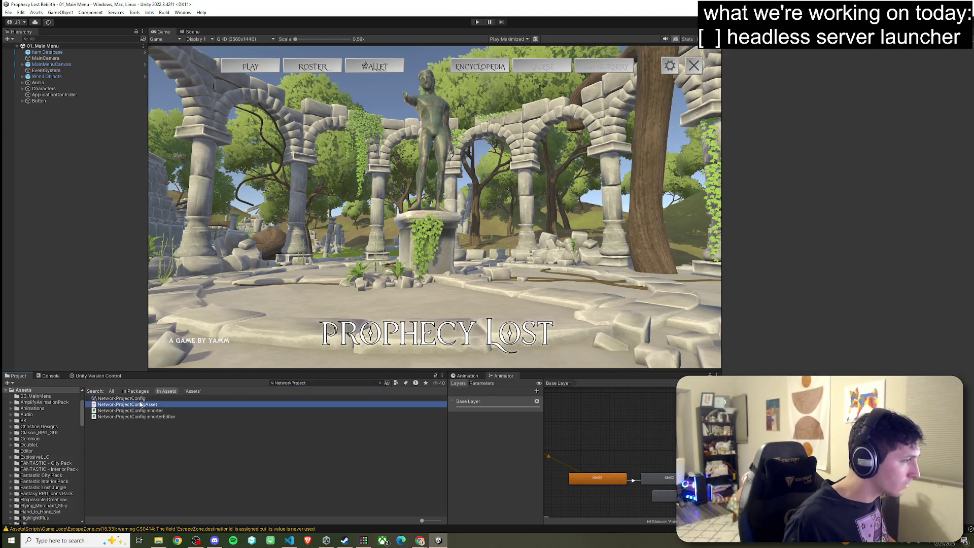
click(135, 399)
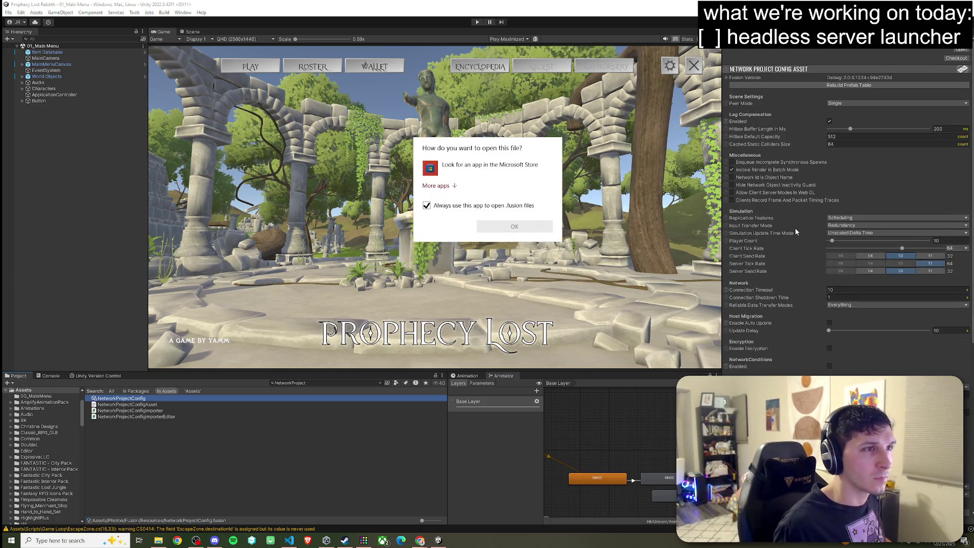
click(598, 5)
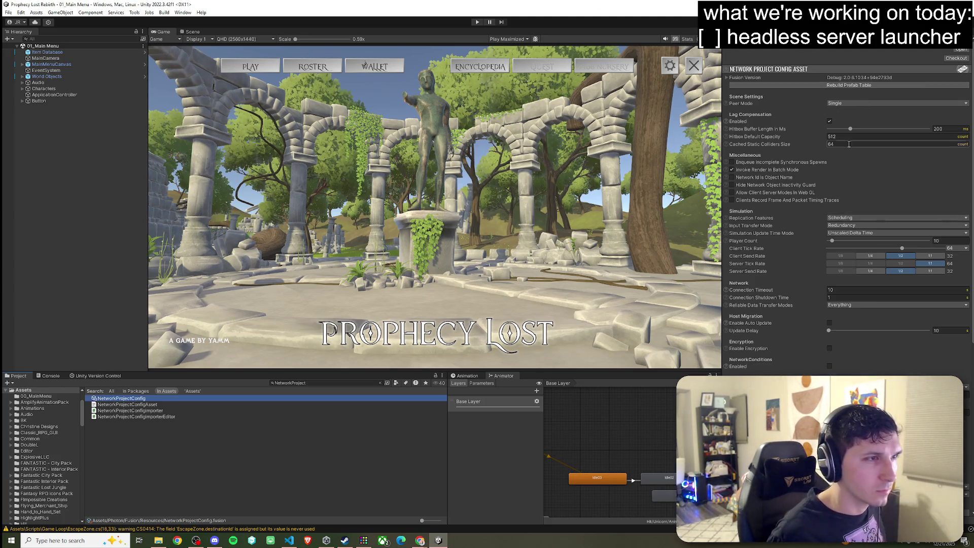
scroll(812, 165, down, 5)
scroll(813, 167, down, 3)
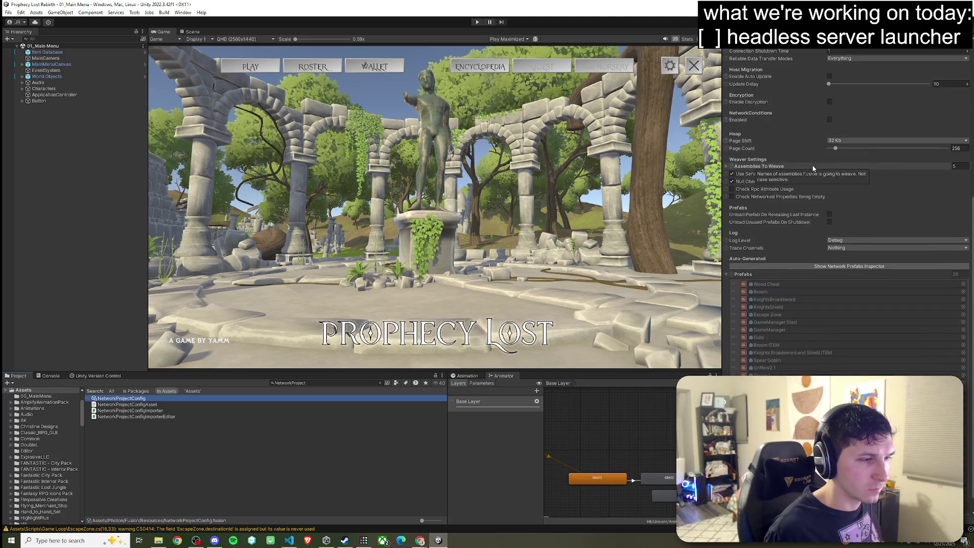
scroll(812, 163, up, 8)
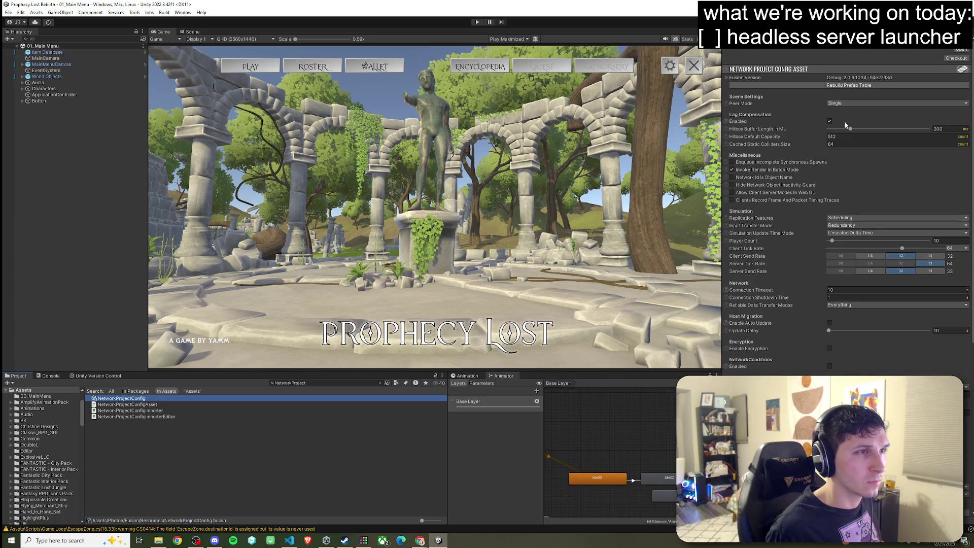
click(844, 103)
click(765, 117)
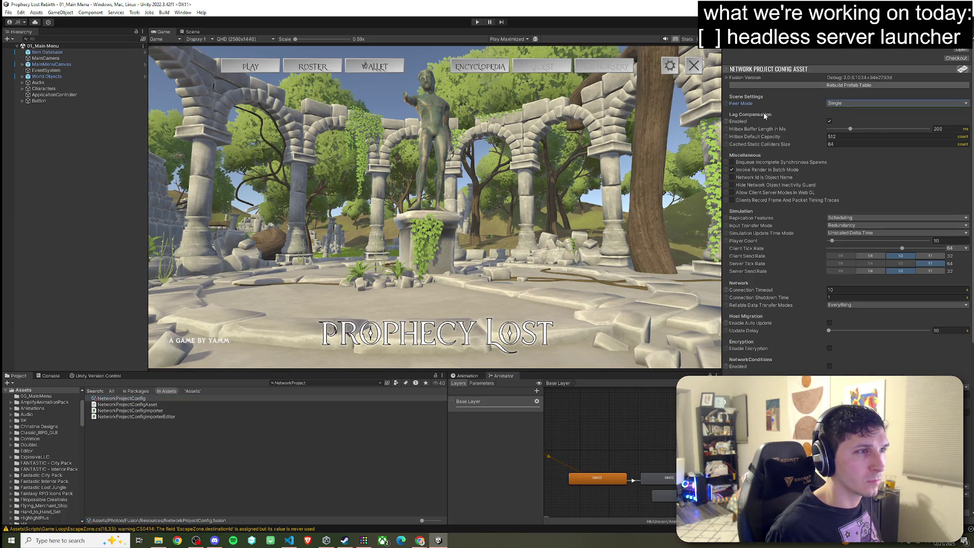
scroll(748, 175, down, 3)
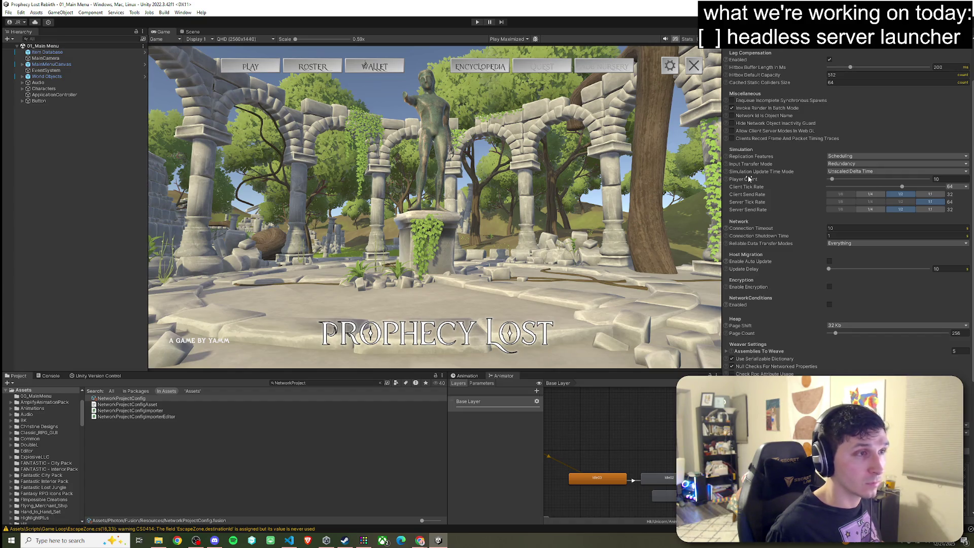
scroll(748, 175, up, 3)
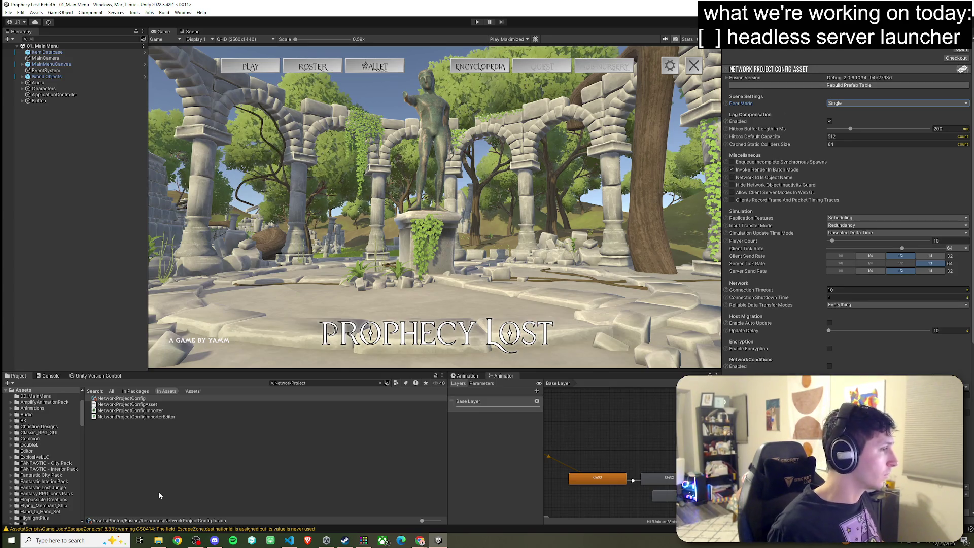
click(169, 406)
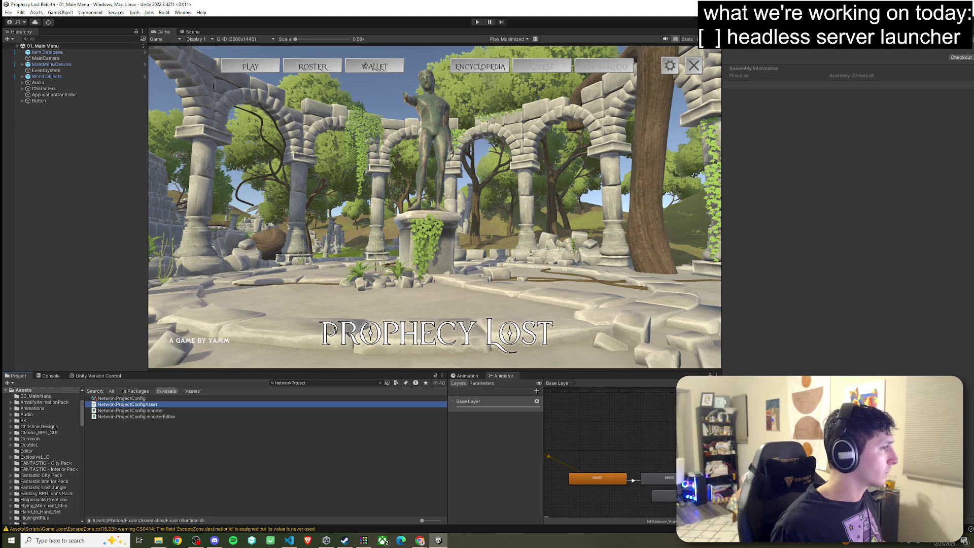
click(298, 398)
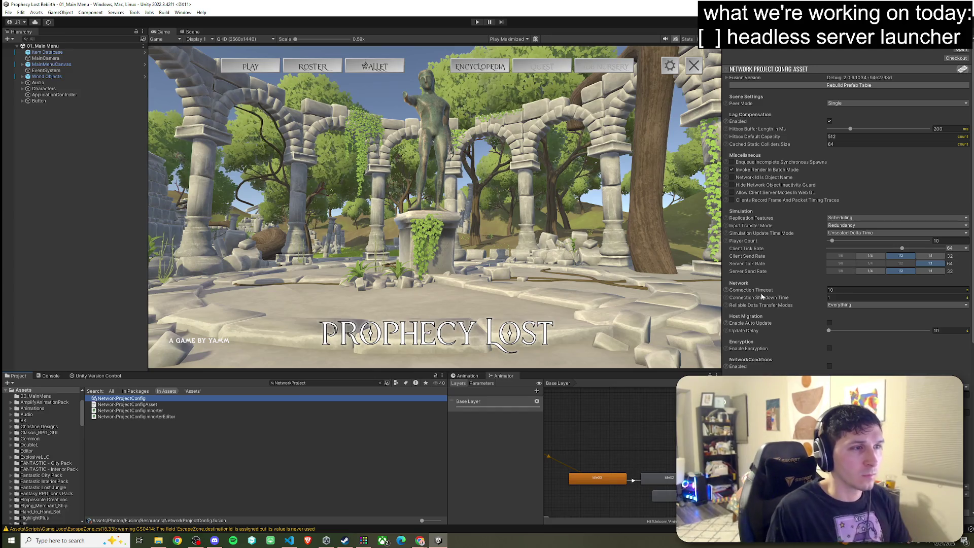
click(842, 305)
click(844, 305)
scroll(844, 307, down, 2)
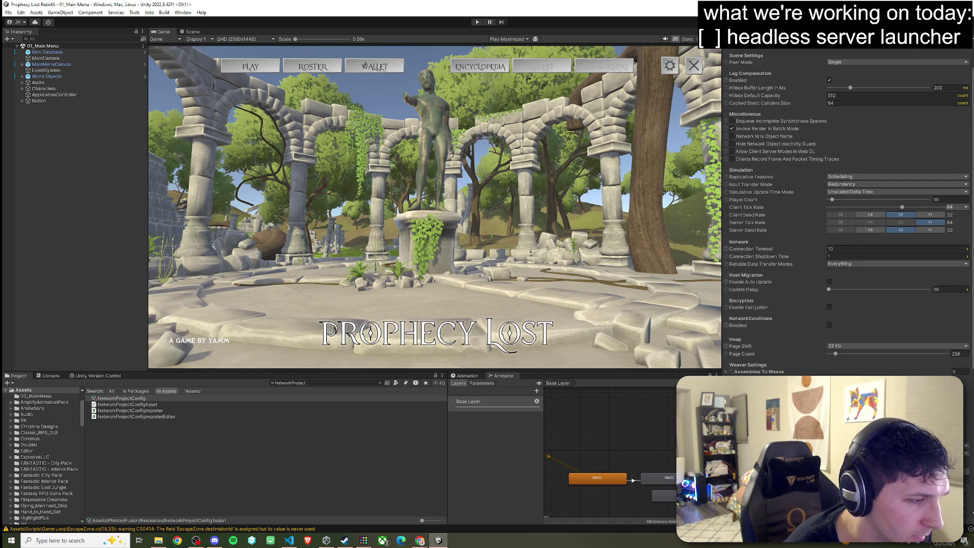
scroll(848, 216, down, 5)
scroll(849, 216, up, 6)
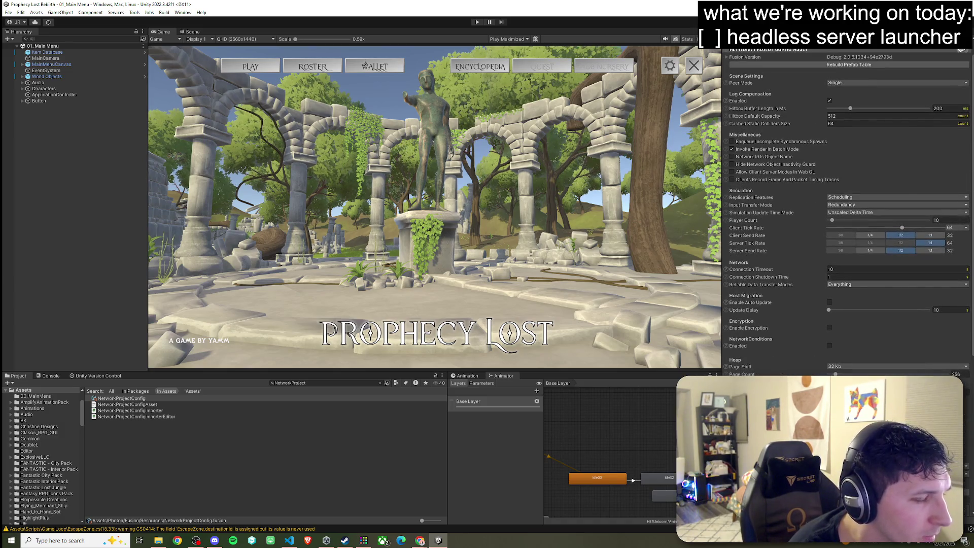
scroll(772, 303, up, 1)
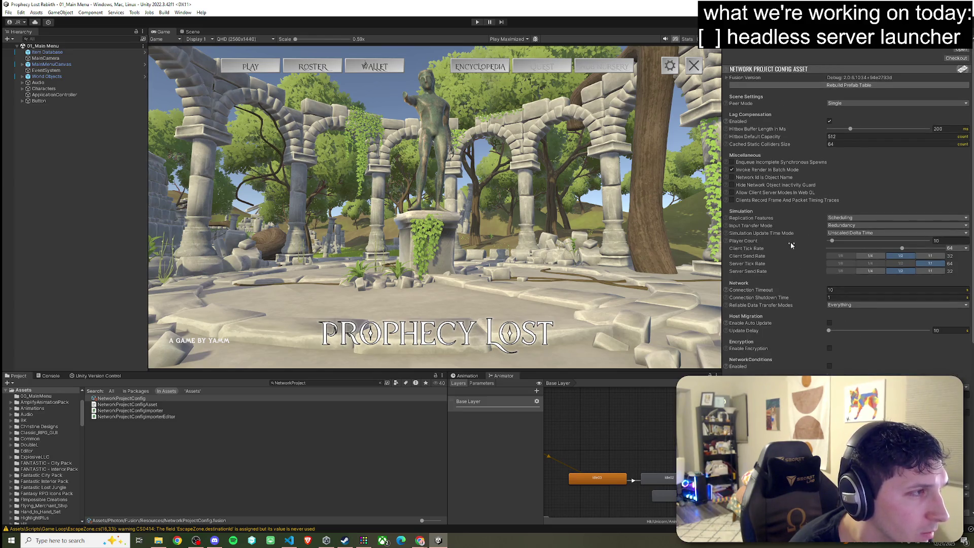
click(856, 104)
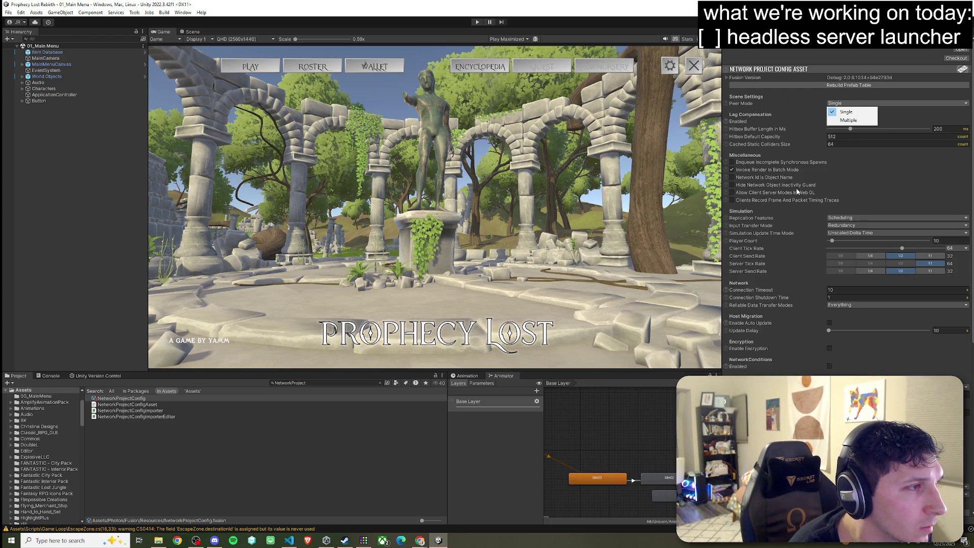
click(894, 218)
click(961, 225)
click(961, 234)
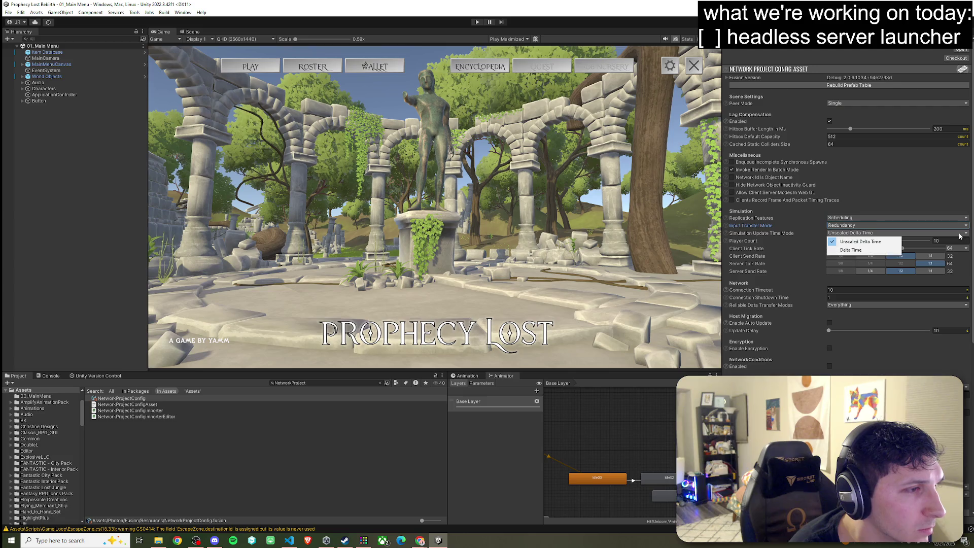
click(740, 282)
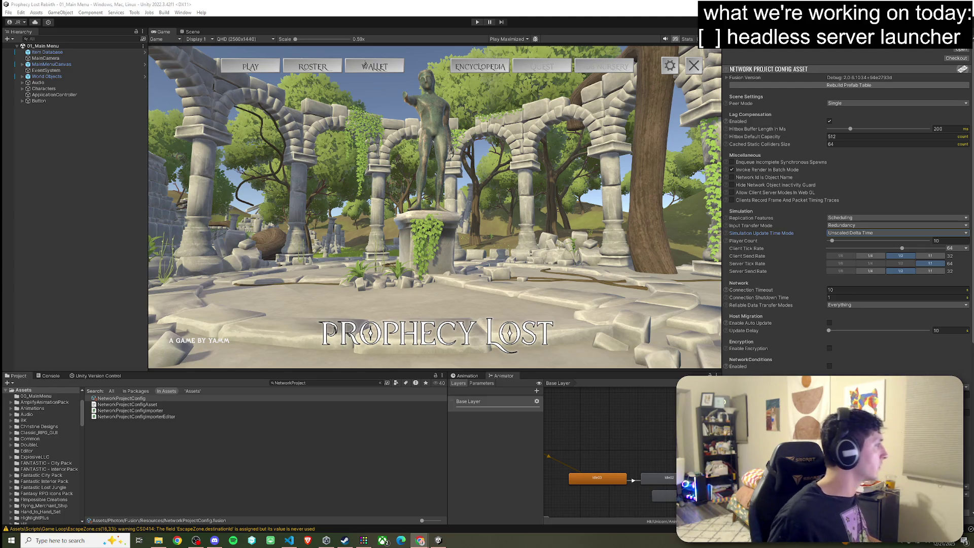
Bring up MainMenu.cs in VS Code, scrolled to the top, with the cursor after the last using line.
click(298, 542)
scroll(340, 335, up, 20)
scroll(340, 335, up, 20)
scroll(339, 335, up, 14)
click(300, 167)
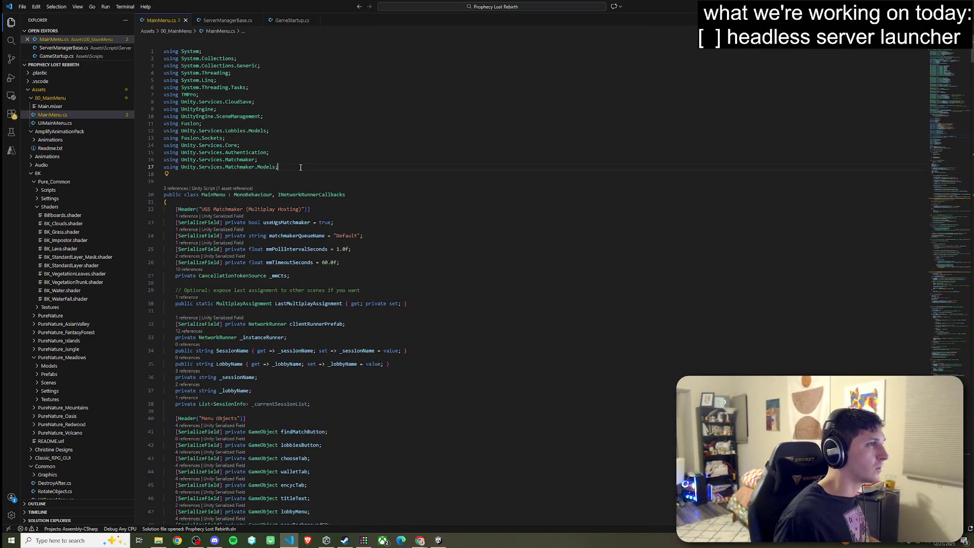
Try pasting a Fusion.Sockets using line, undo it, and delete the extra blank line.
key(Return)
text(using Fusion.Sockets; // IMPORTANT for NetAddress)
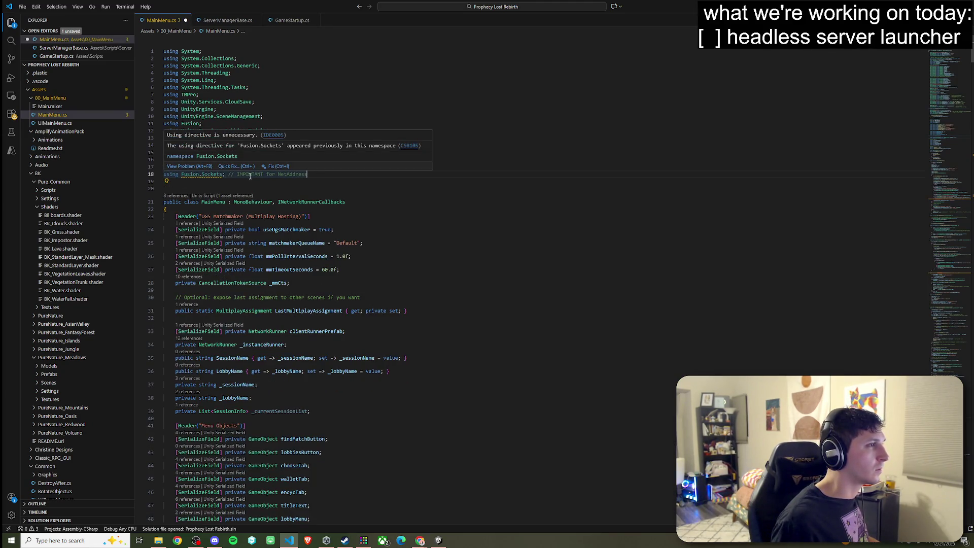
key(ctrl+z)
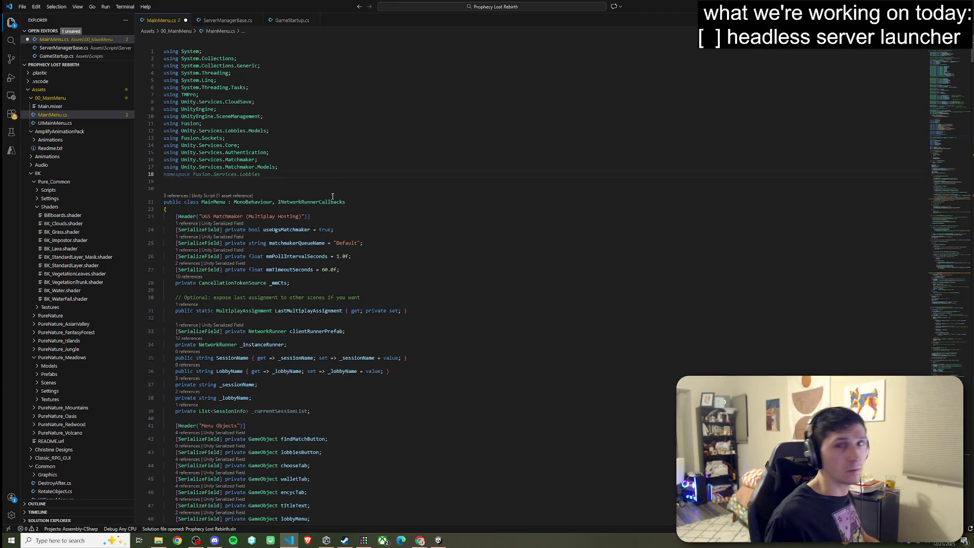
key(Delete)
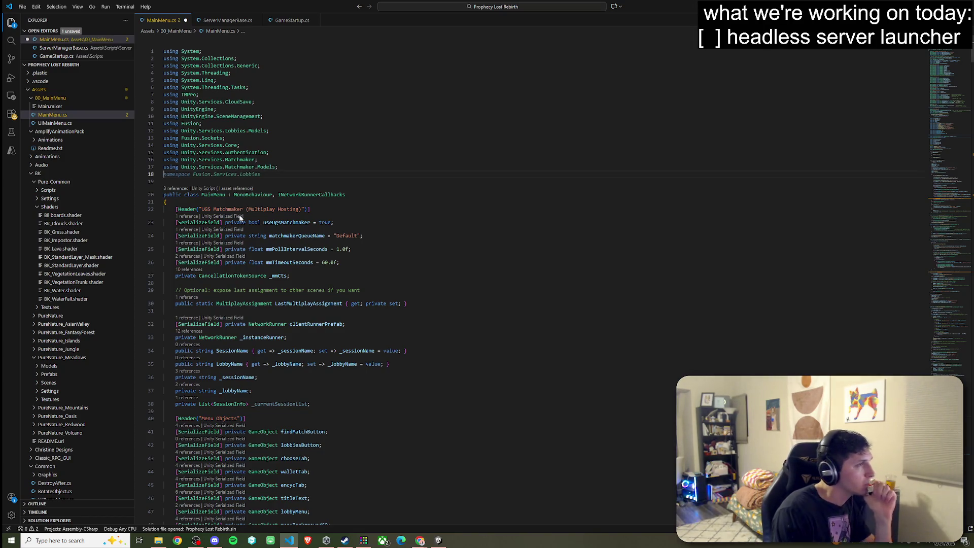
Search MainMenu.cs for NetAddress, then return to the Unity Editor.
text(NetAddress.CreateFromIpPort(ip, port),)
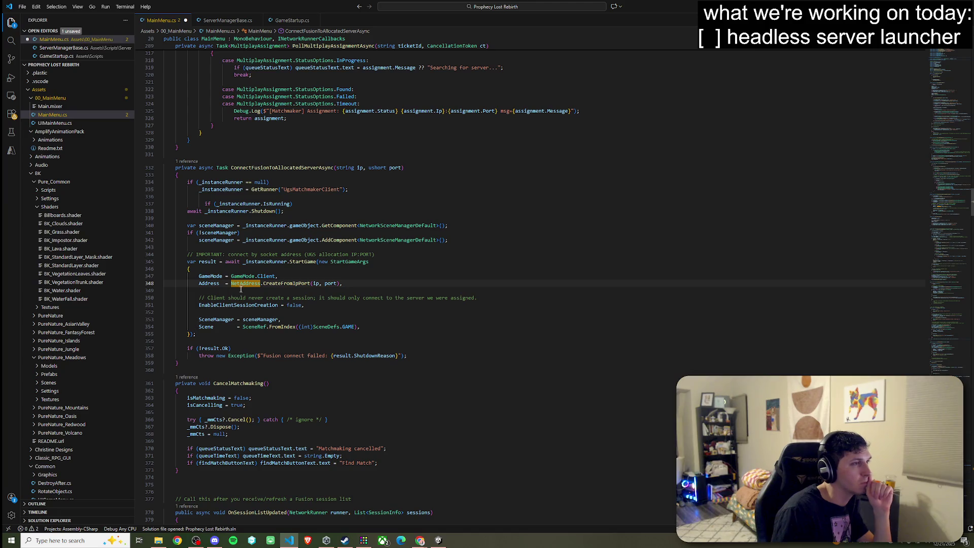
mouse_move(244, 284)
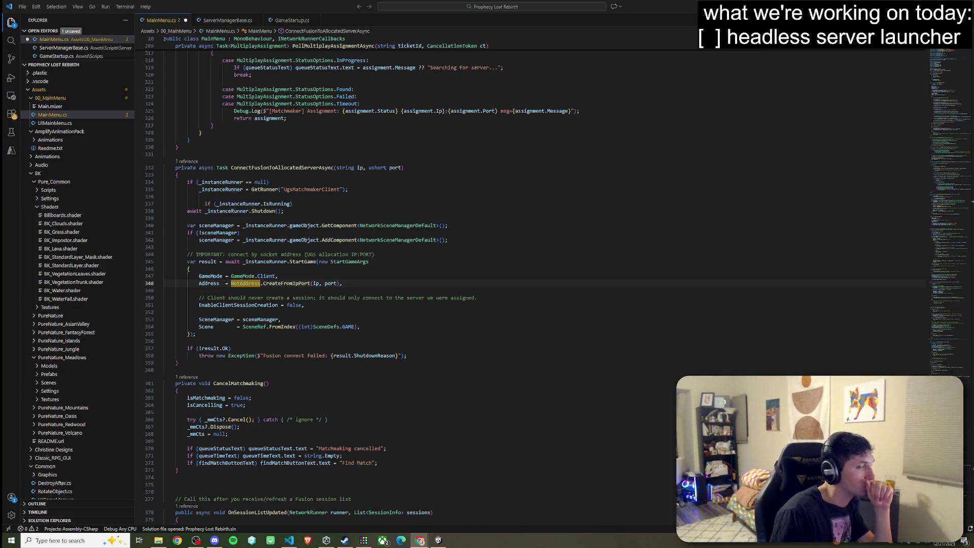
key(alt+Tab)
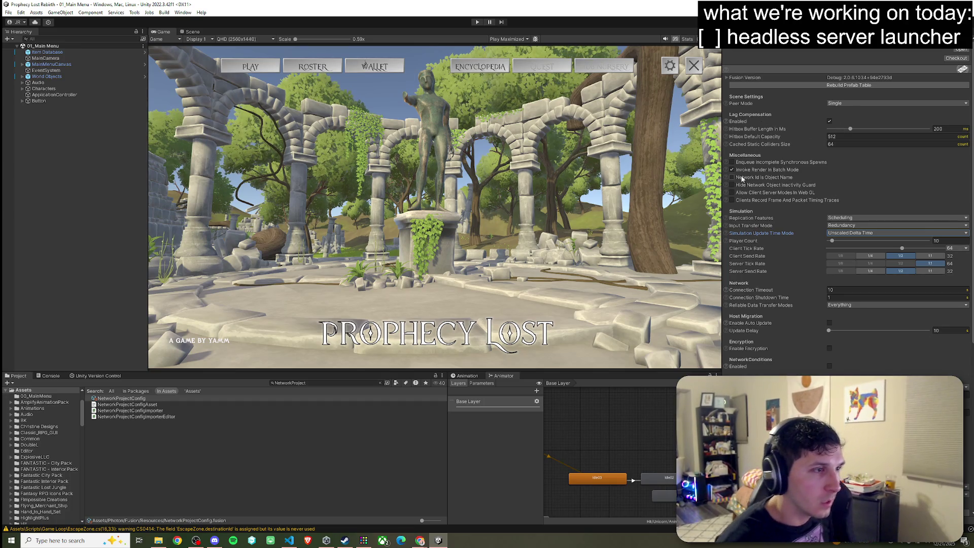
Clear the Project search filter so the Photon/Fusion/Resources folder with NetworkProjectConfig appears.
scroll(742, 179, down, 3)
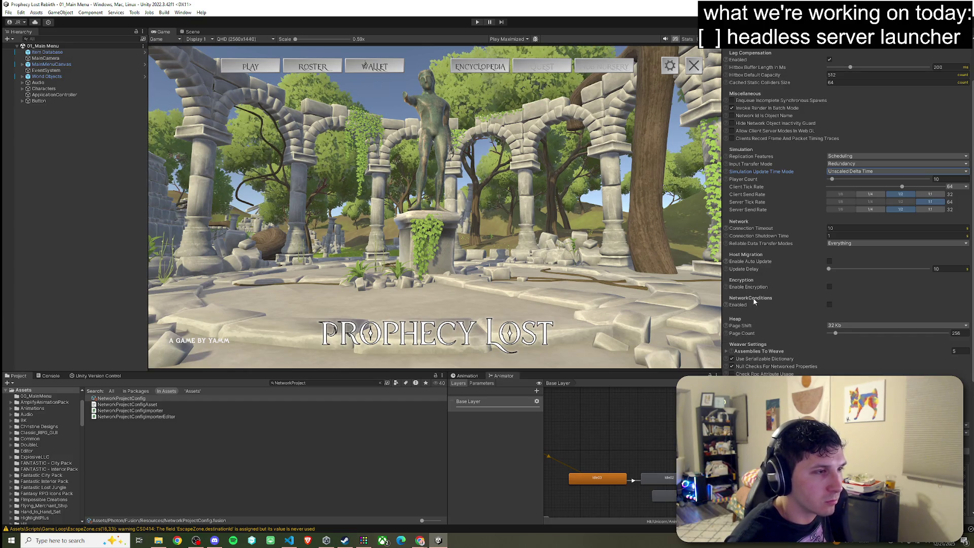
scroll(755, 327, down, 5)
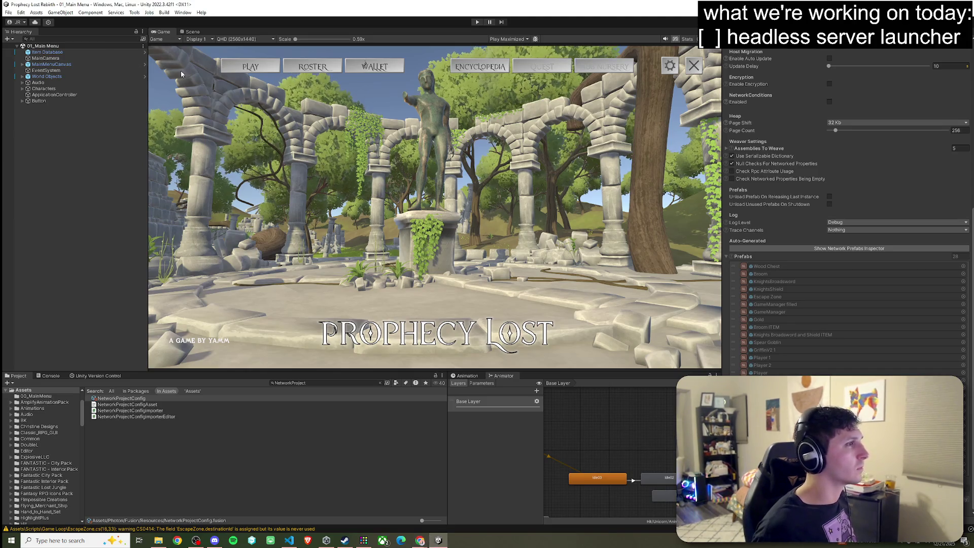
click(305, 382)
key(BackSpace)
click(8, 12)
click(51, 48)
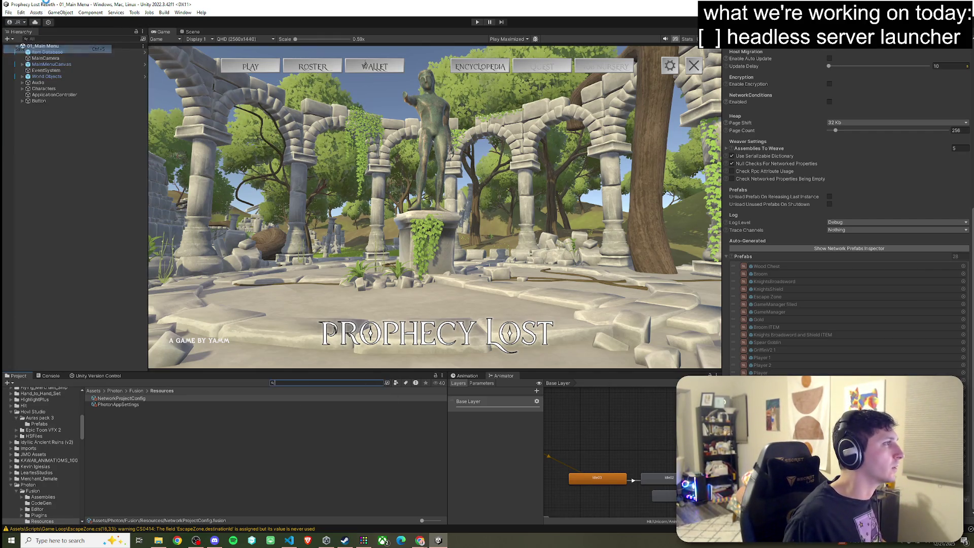
Return to VS Code and save the edited MainMenu.cs.
mouse_move(289, 541)
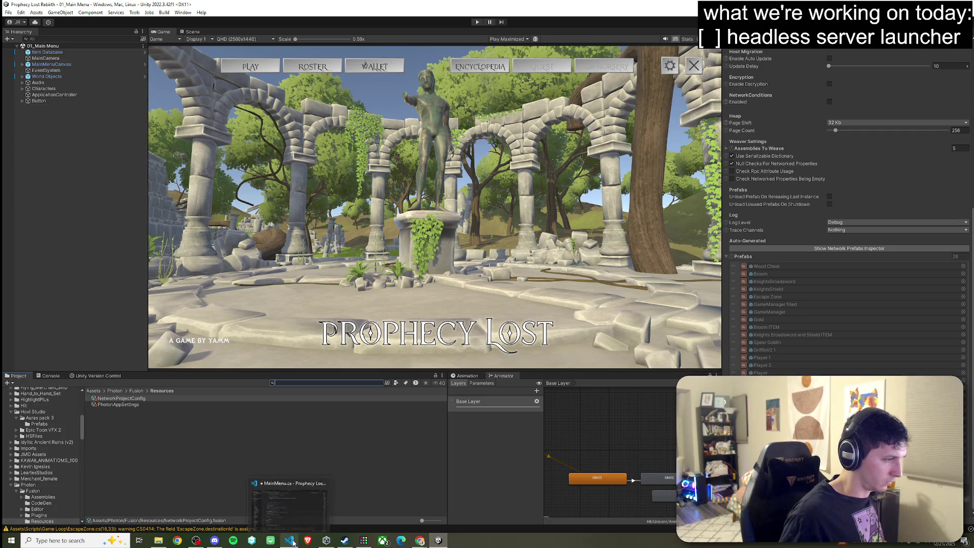
click(299, 502)
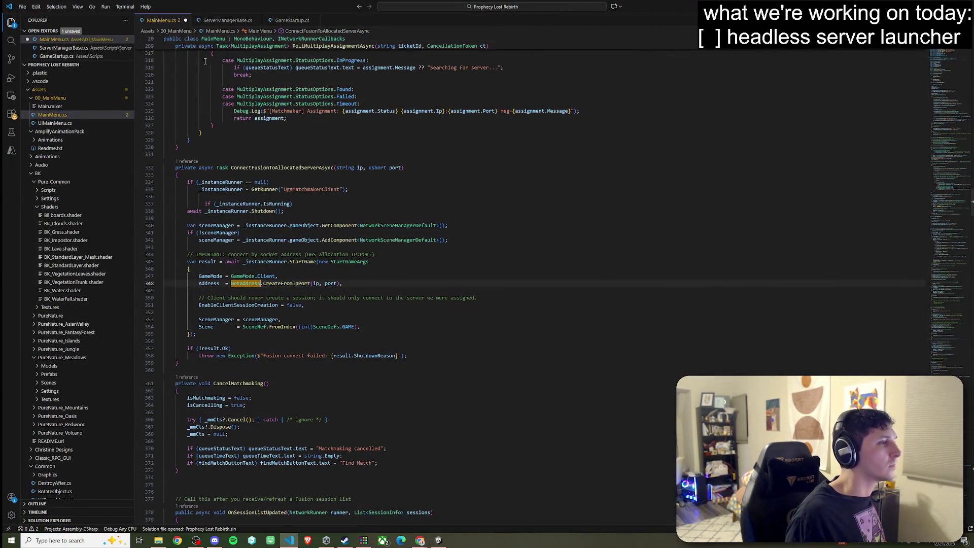
scroll(264, 241, up, 5)
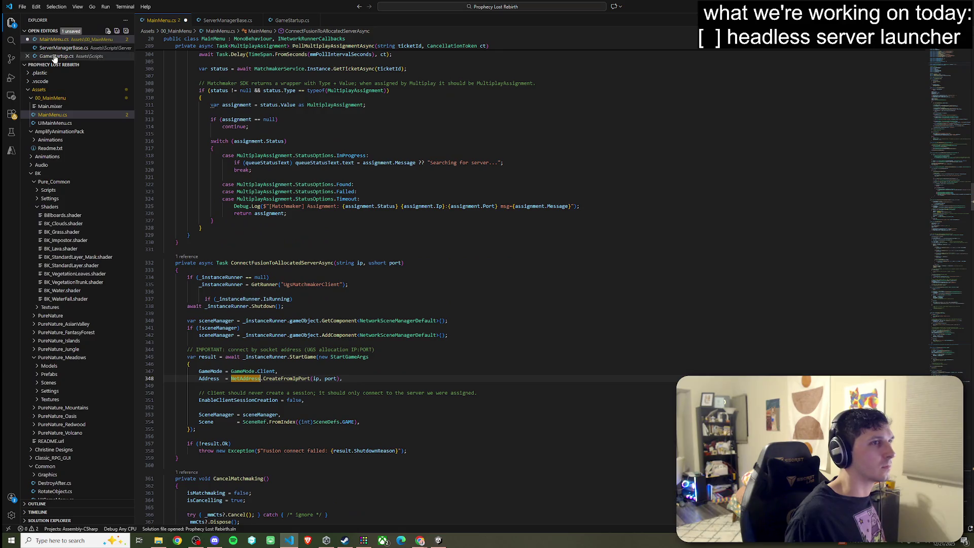
click(22, 6)
click(56, 158)
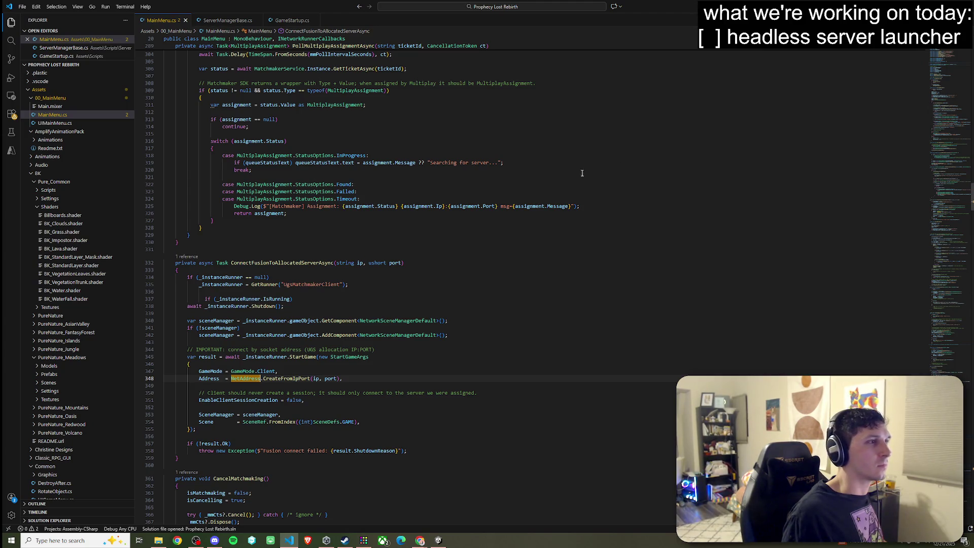
Reveal MainMenu.cs and ServerManagerBase.cs in File Explorer.
right_click(163, 20)
click(218, 131)
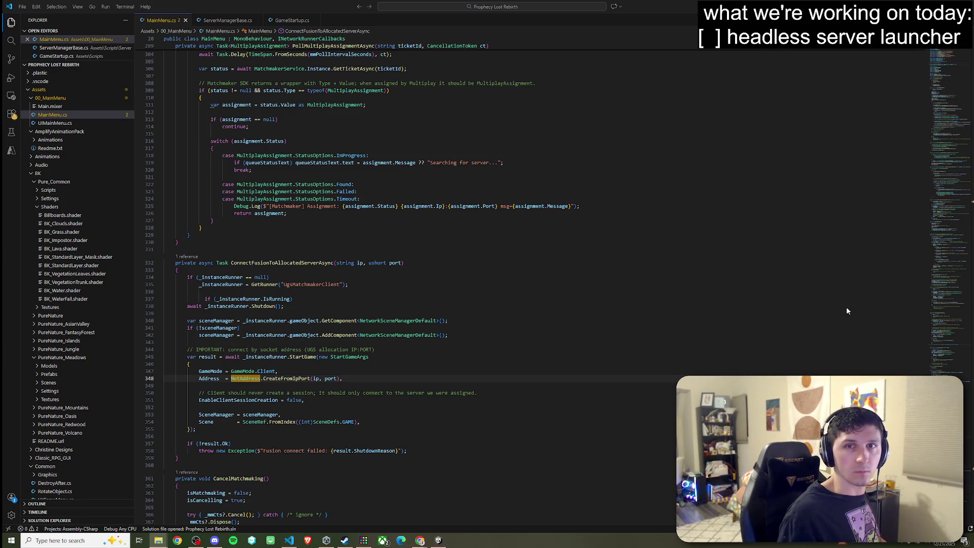
click(57, 416)
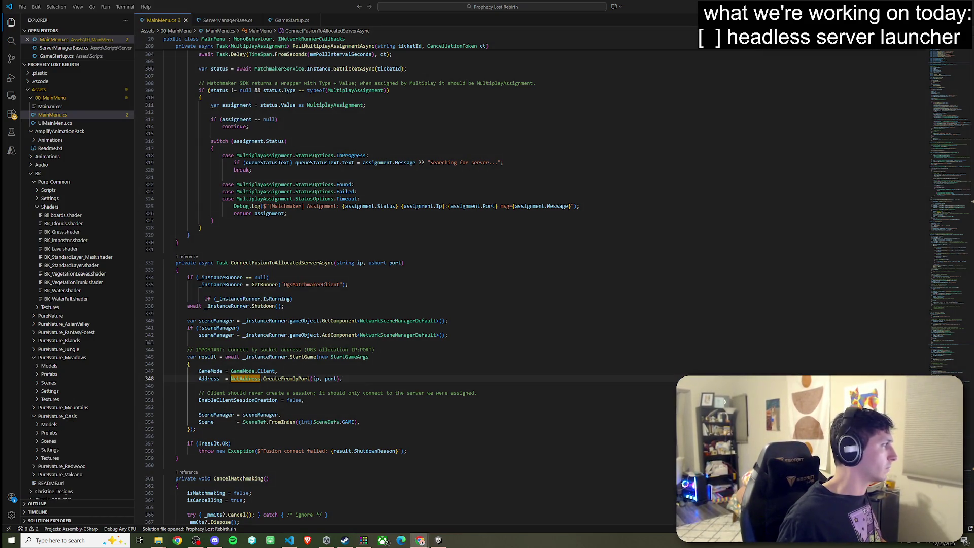
click(231, 25)
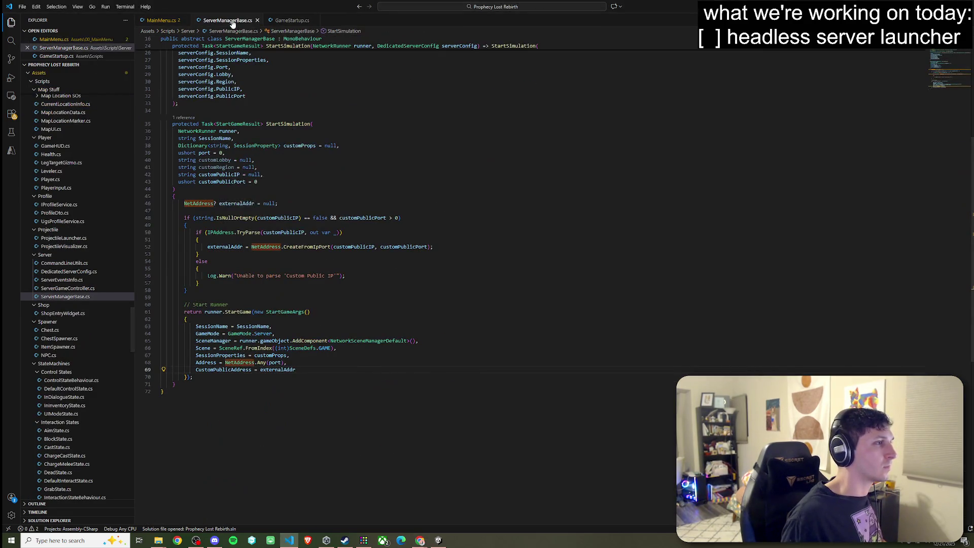
right_click(231, 23)
click(278, 135)
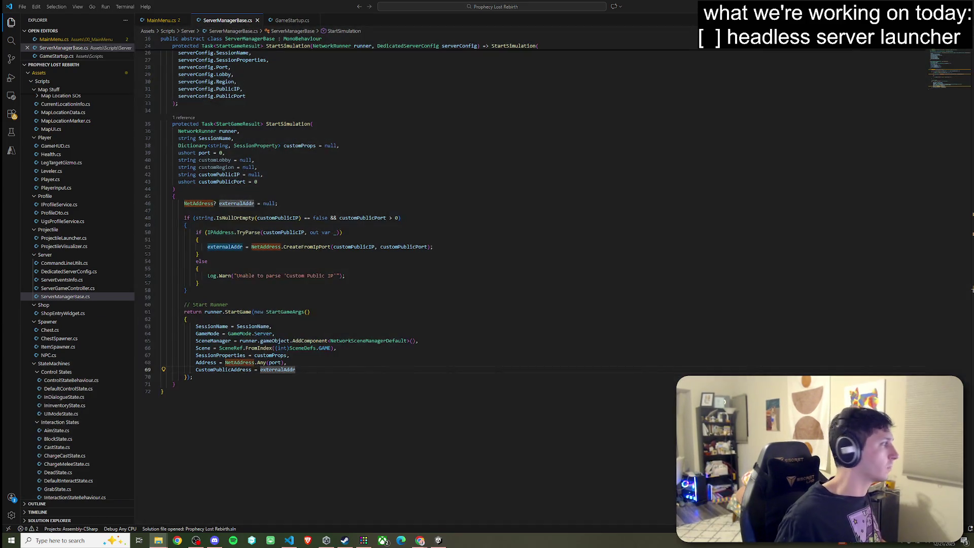
Reveal GameStartup.cs in File Explorer, then check Unity's console for compile warnings.
click(291, 21)
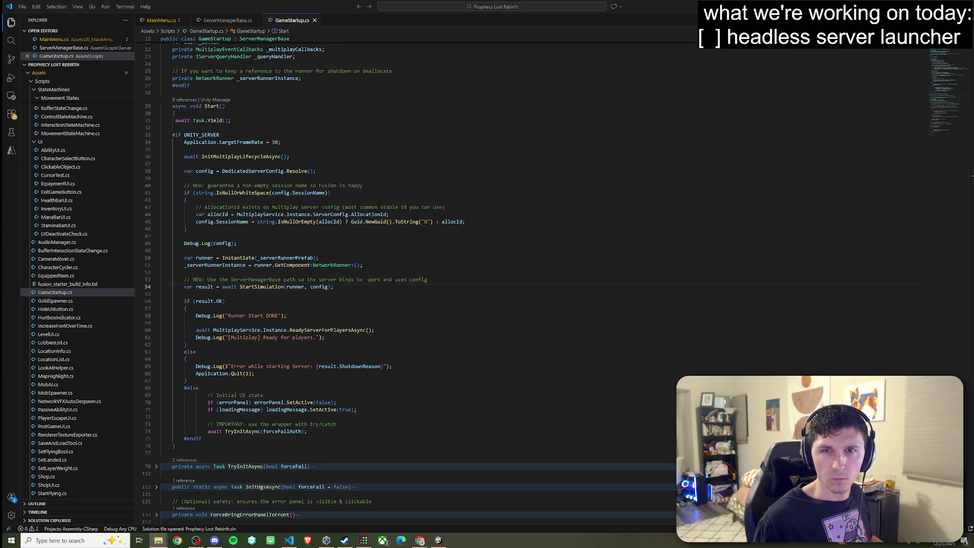
right_click(285, 20)
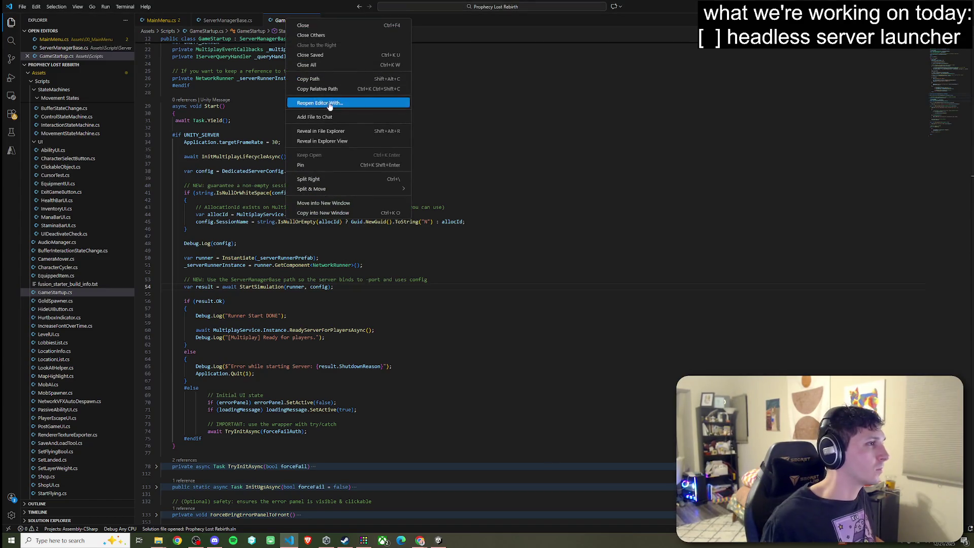
click(331, 133)
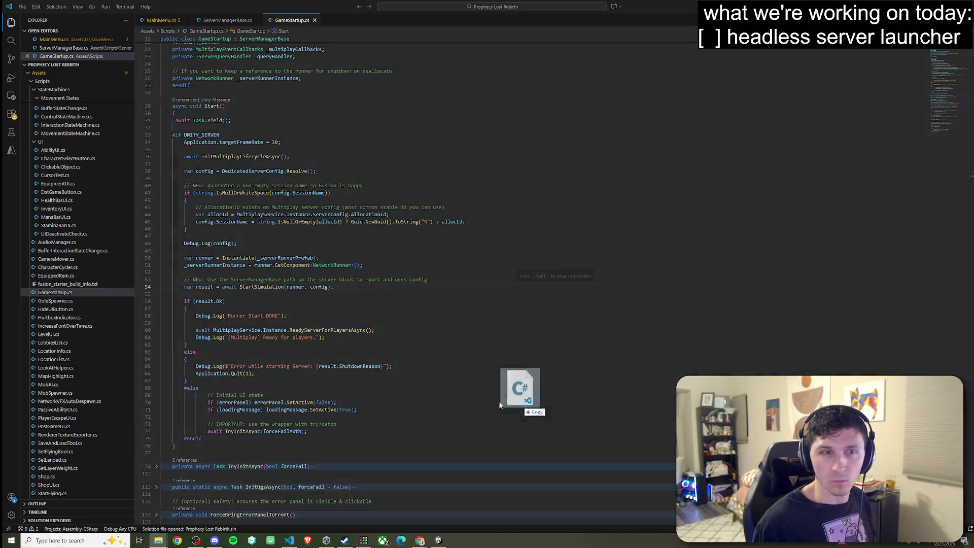
mouse_move(500, 404)
mouse_down()
mouse_move(194, 367)
mouse_move(0, 366)
mouse_up()
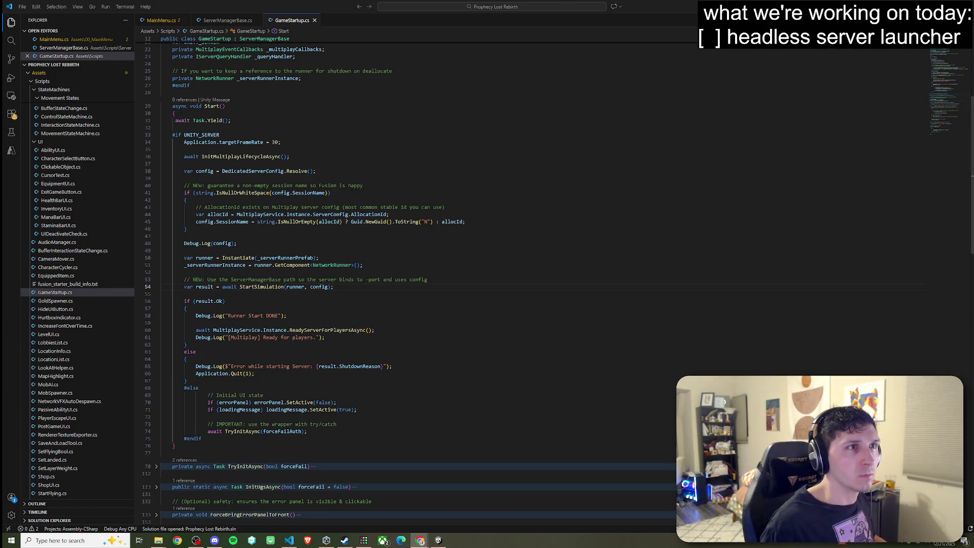
key(alt+Tab)
click(51, 376)
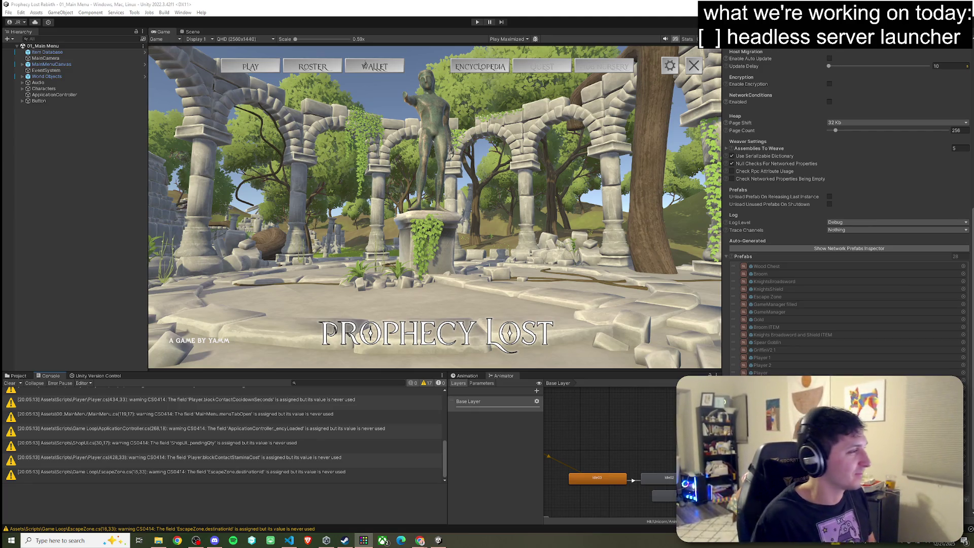
Switch from the Console back to the Project browser.
click(17, 375)
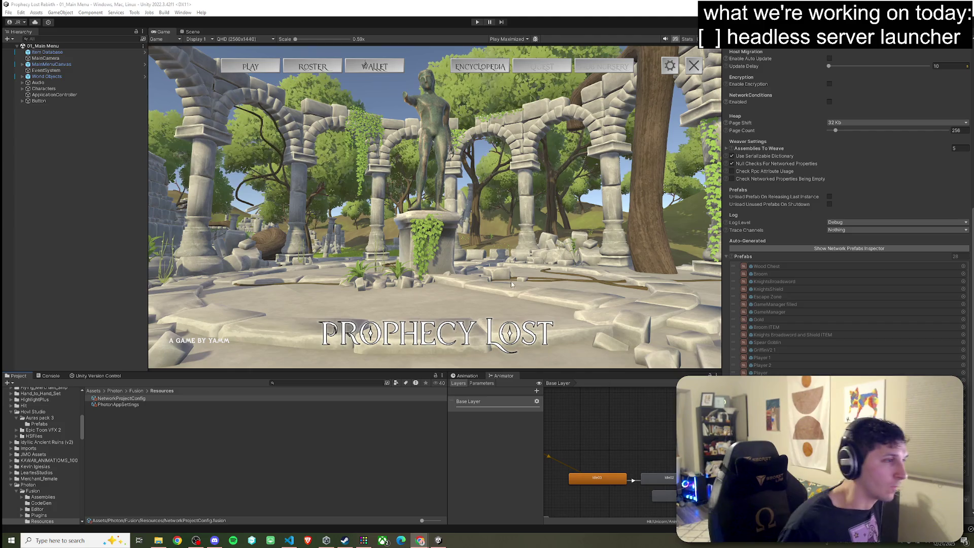
Inspect NetworkProjectConfig's Assemblies To Weave list, then select the PhotonAppSettings asset.
click(124, 398)
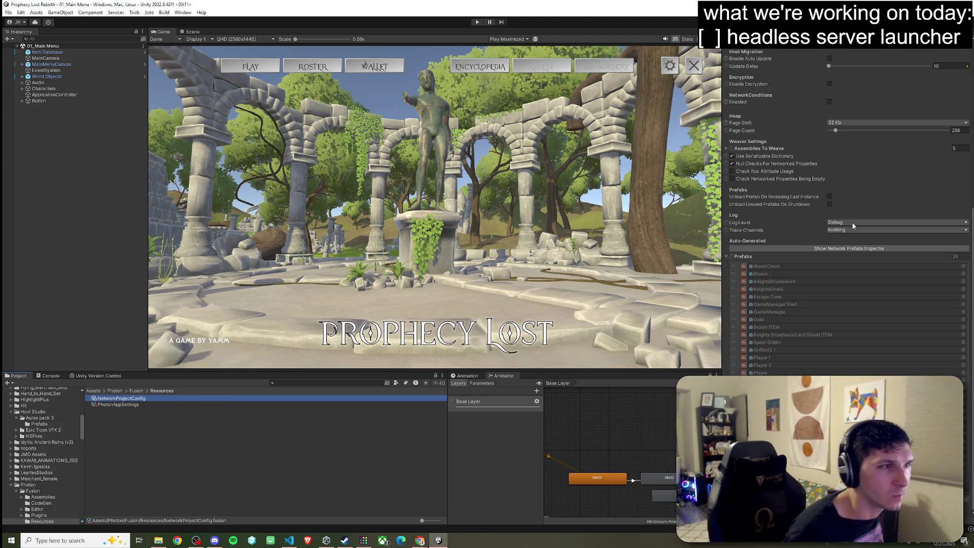
click(728, 150)
click(728, 150)
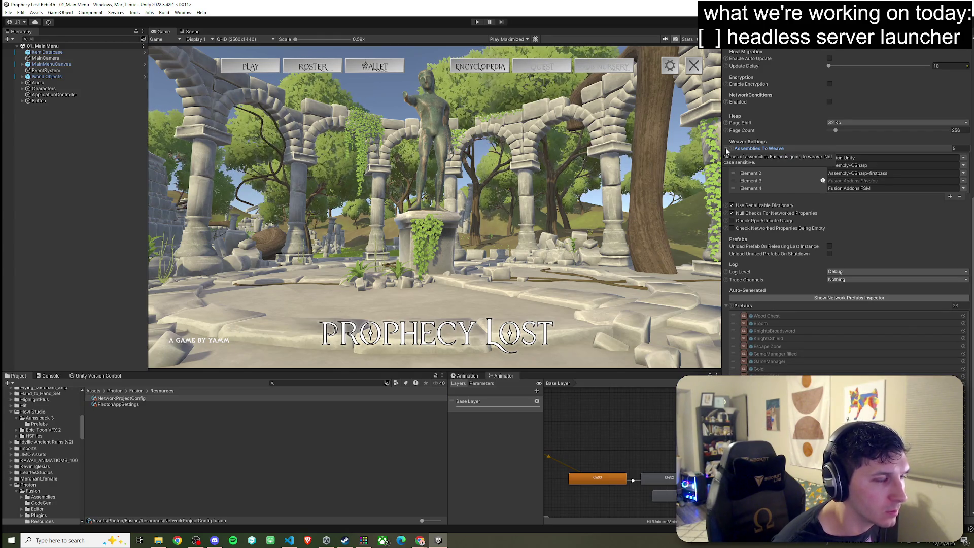
click(727, 150)
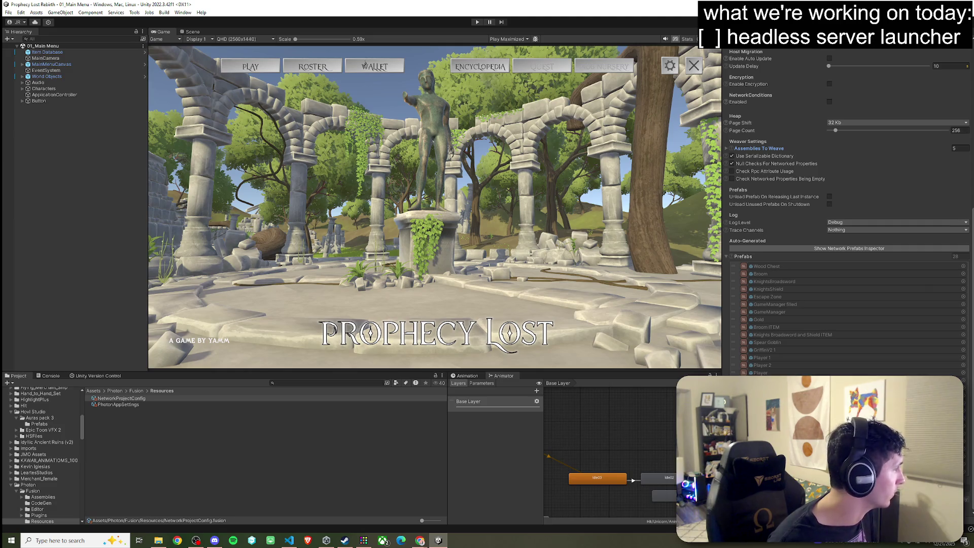
click(147, 404)
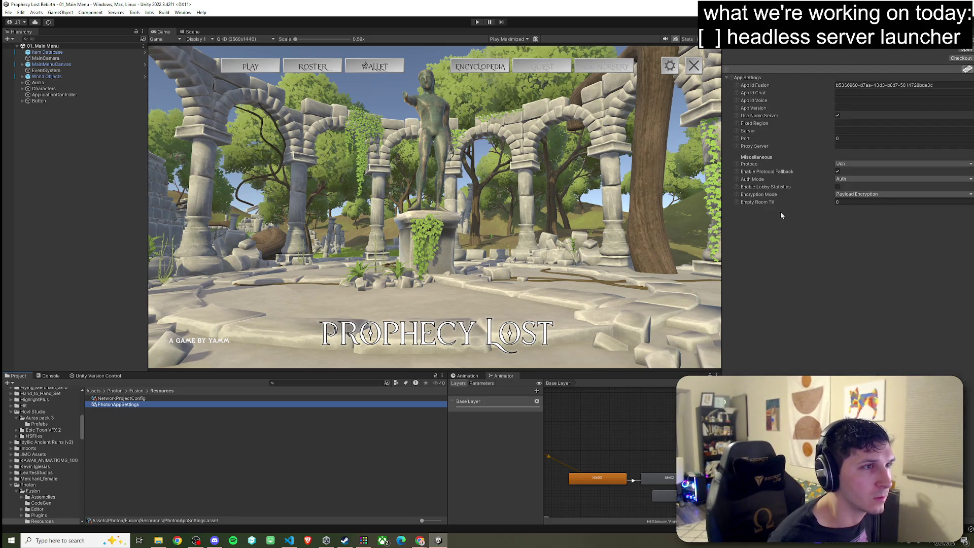
click(850, 163)
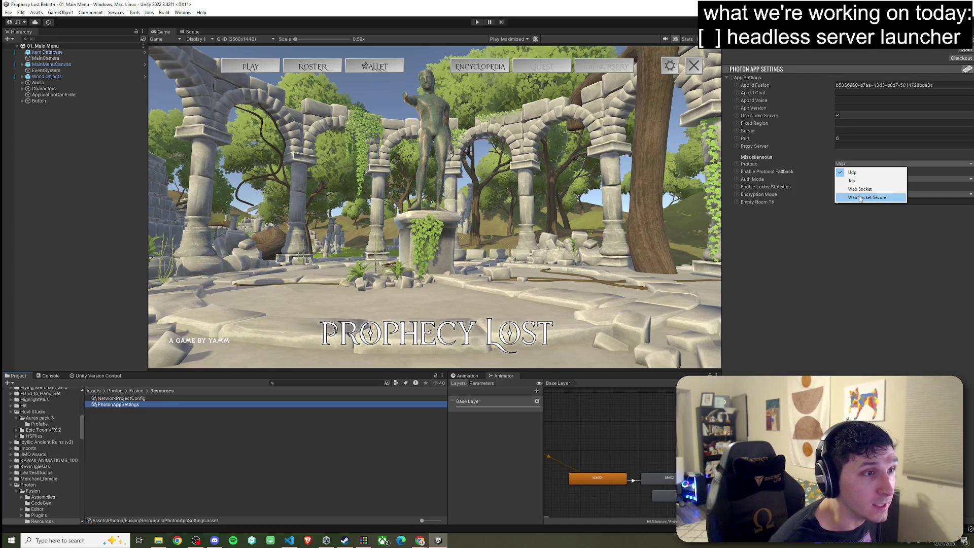
click(863, 223)
click(856, 180)
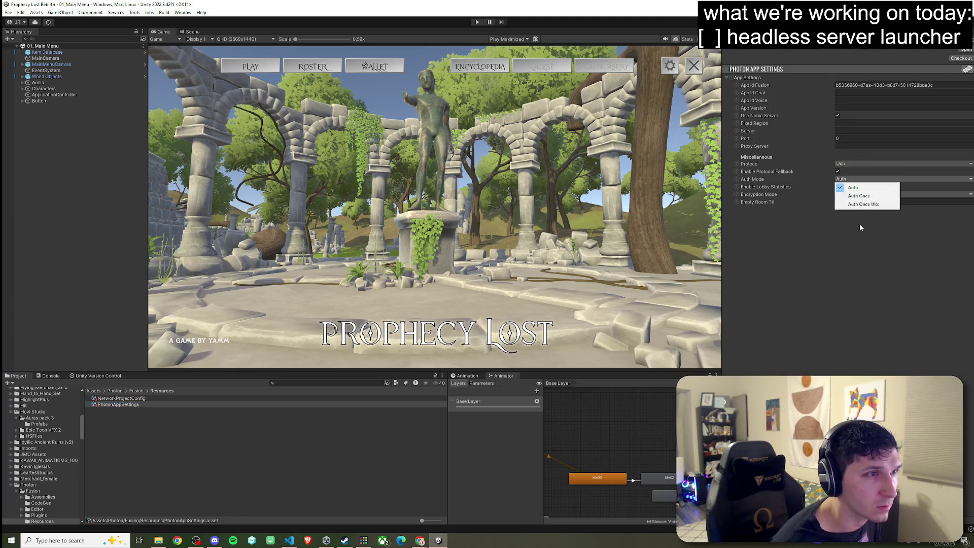
click(860, 225)
click(842, 164)
click(852, 221)
click(857, 194)
click(850, 227)
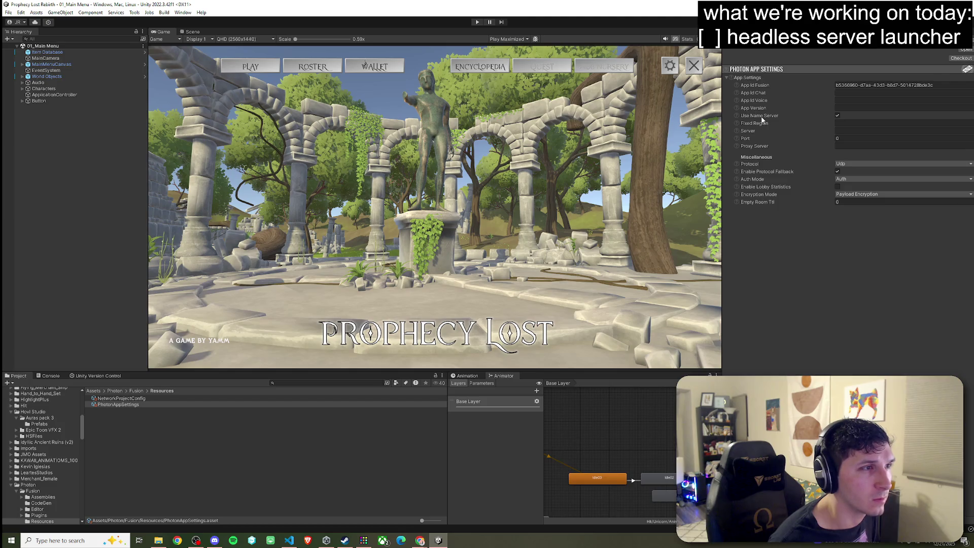
mouse_move(762, 119)
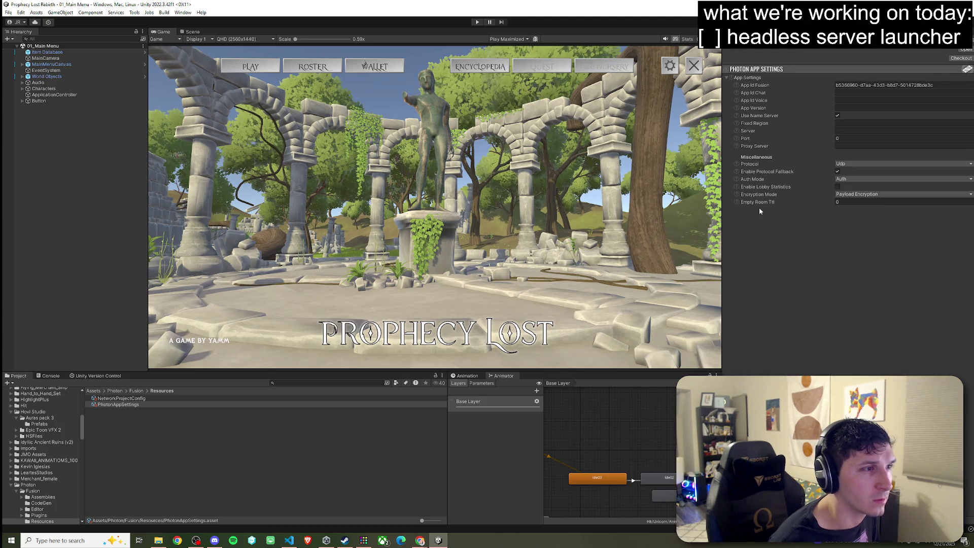
click(854, 179)
click(852, 163)
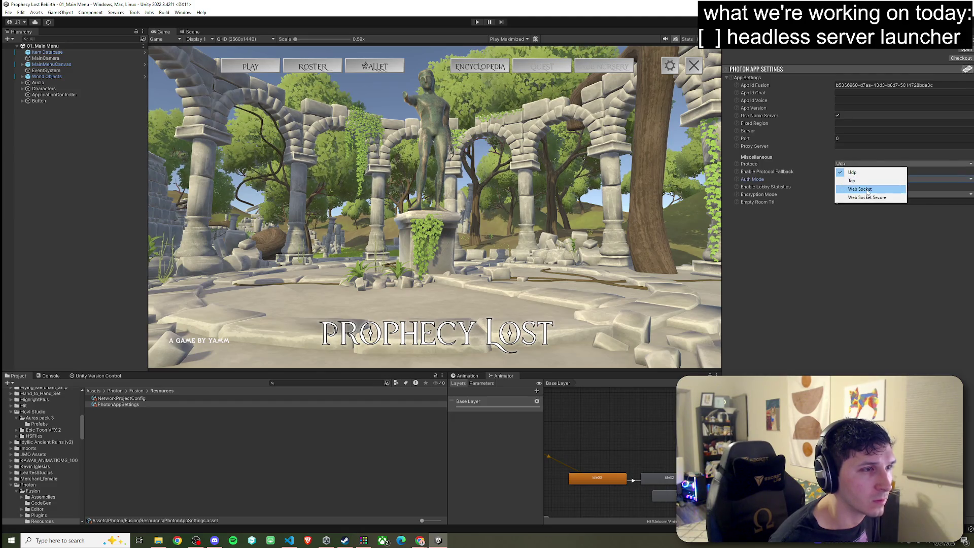
click(864, 252)
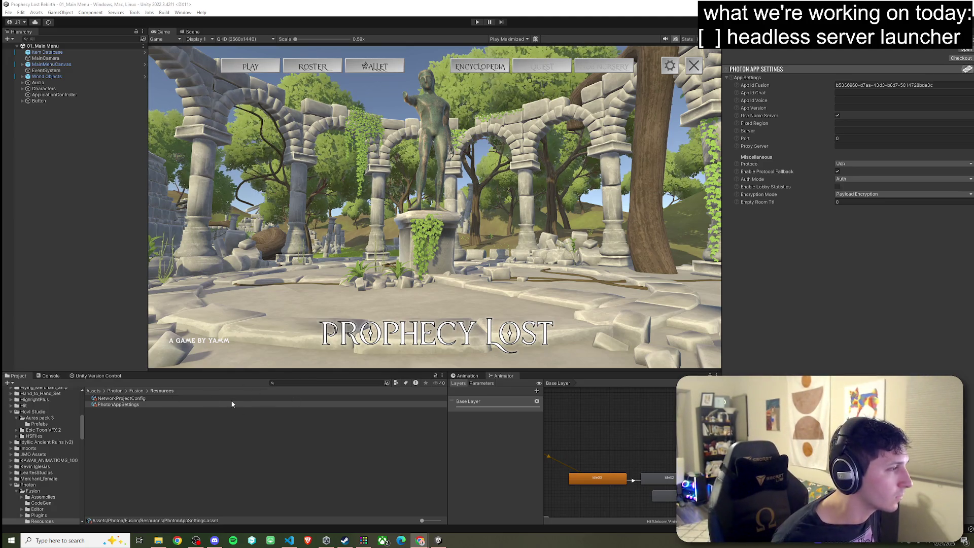
Reselect NetworkProjectConfig and scroll through its Inspector settings.
click(314, 398)
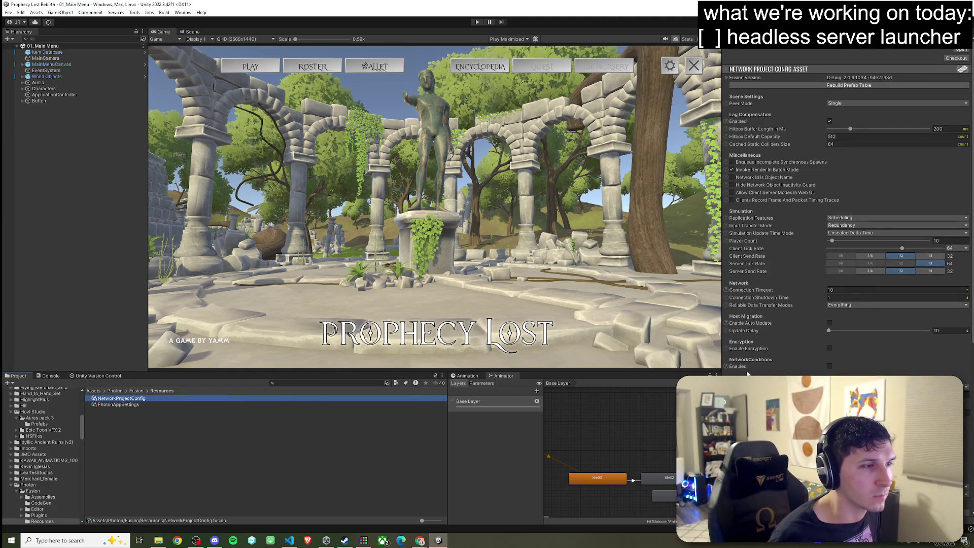
scroll(805, 282, down, 10)
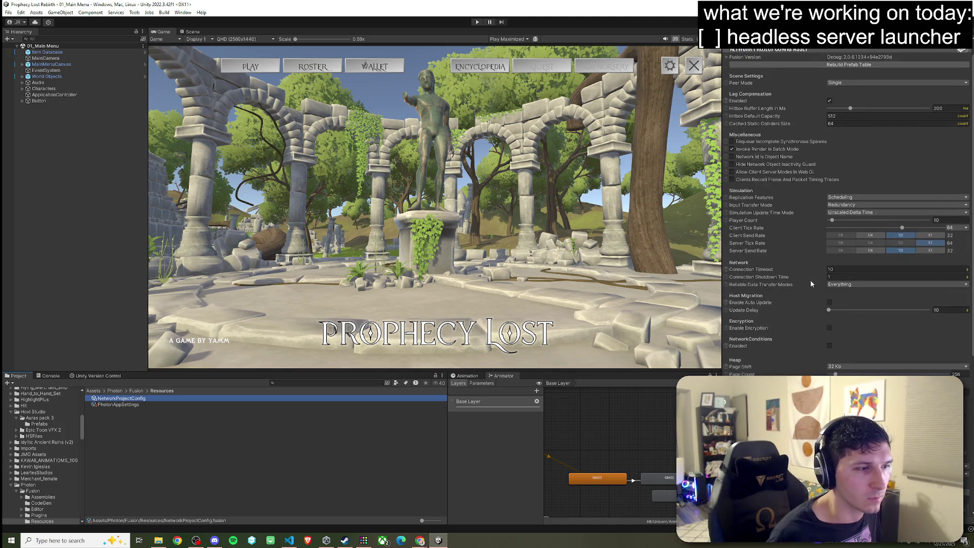
scroll(799, 283, up, 2)
scroll(798, 286, down, 2)
scroll(846, 276, down, 1)
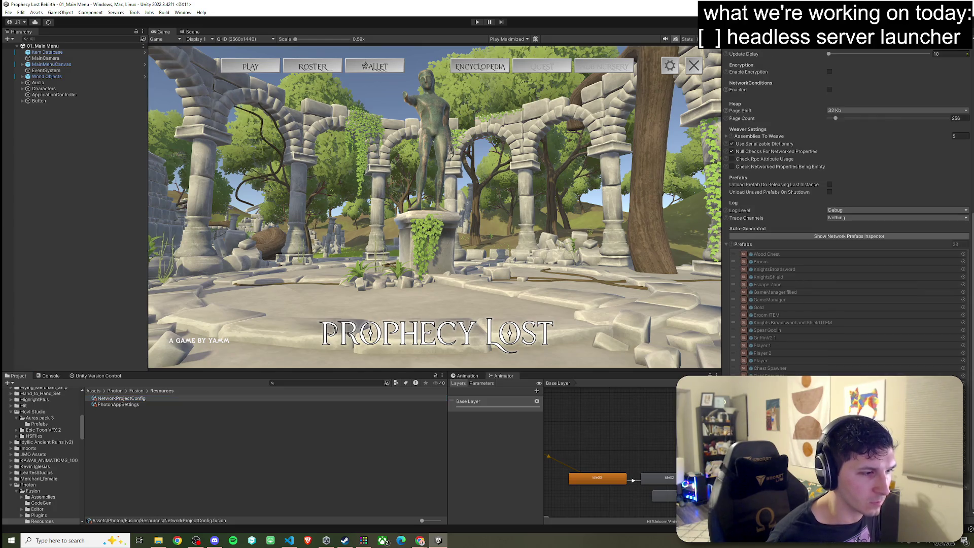
scroll(846, 213, up, 9)
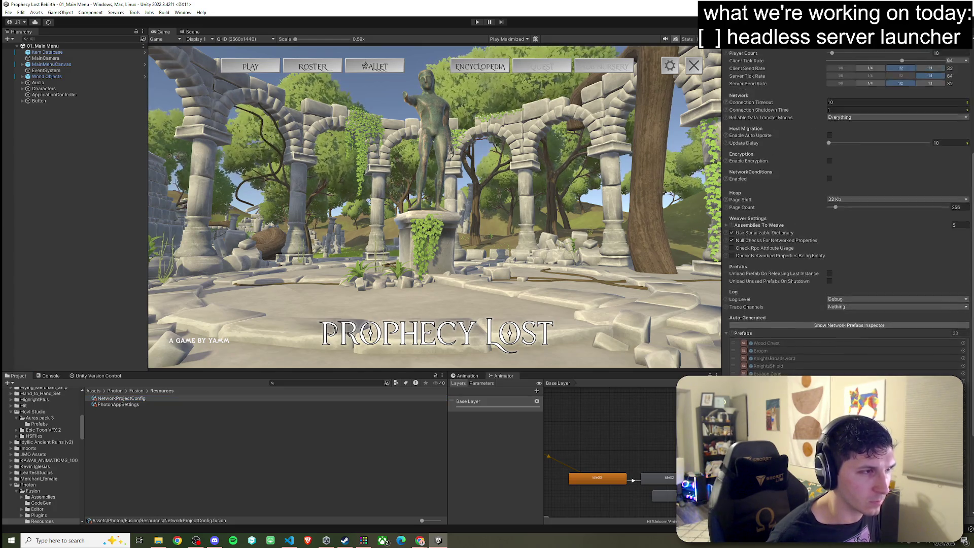
scroll(846, 213, up, 2)
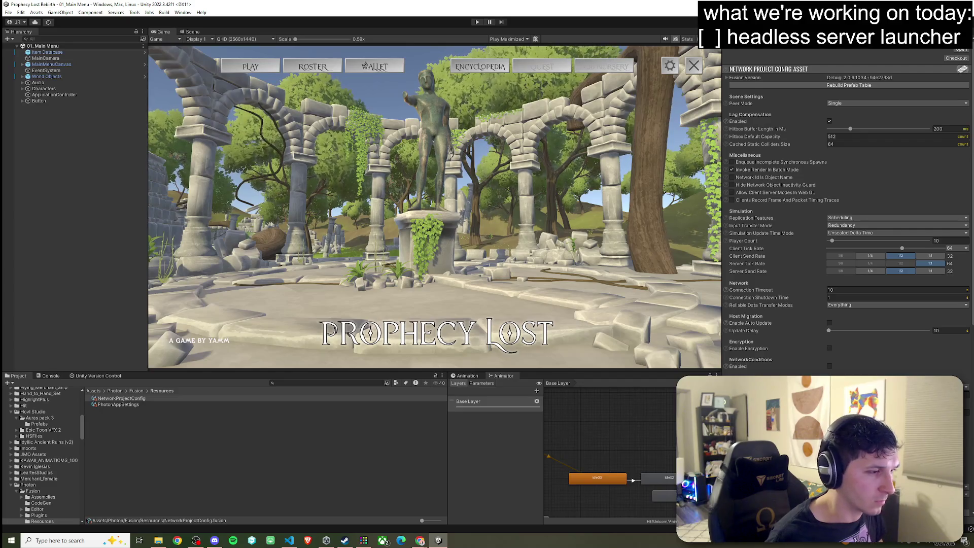
click(89, 541)
Launch Snipping Tool, snip the settings panel, then close it without saving.
text(as)
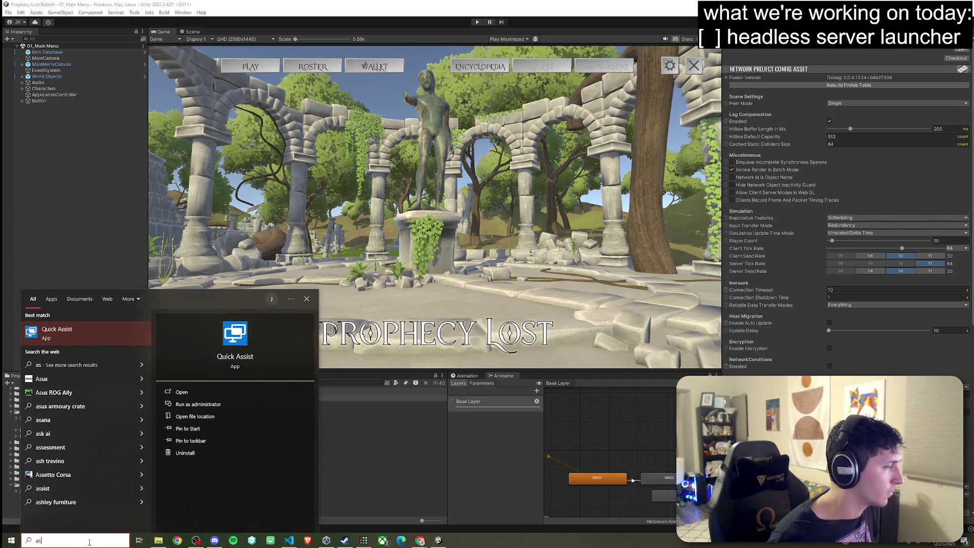
key(BackSpace)
key(BackSpace)
text(n)
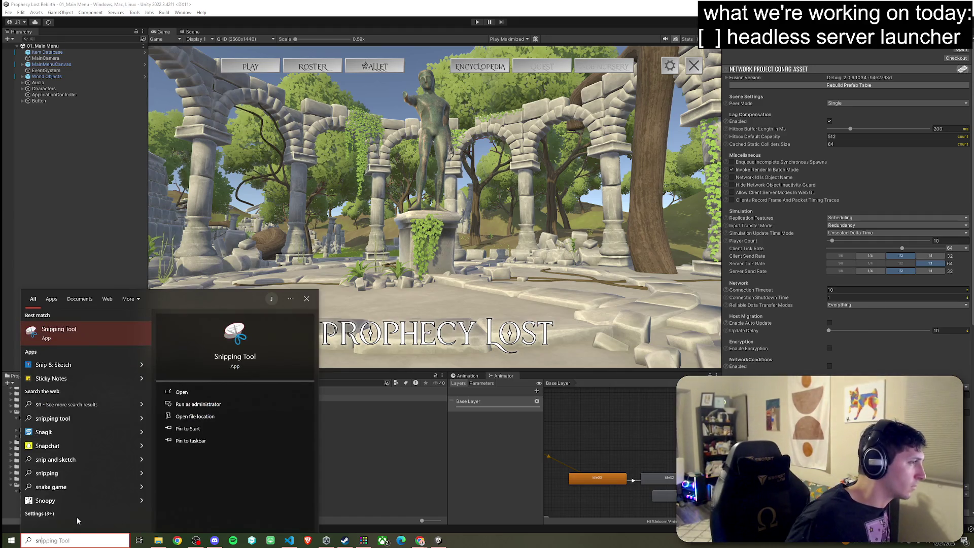
click(78, 334)
click(529, 66)
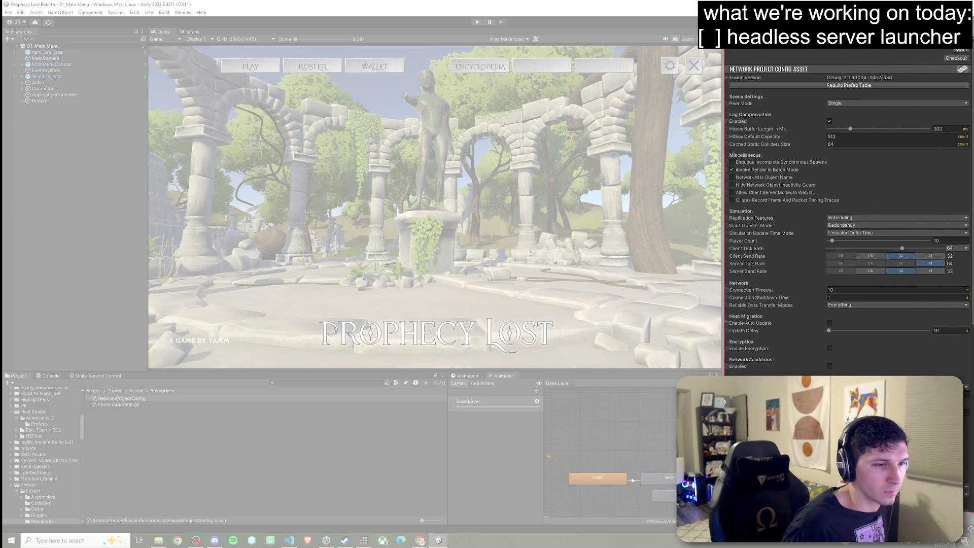
click(753, 139)
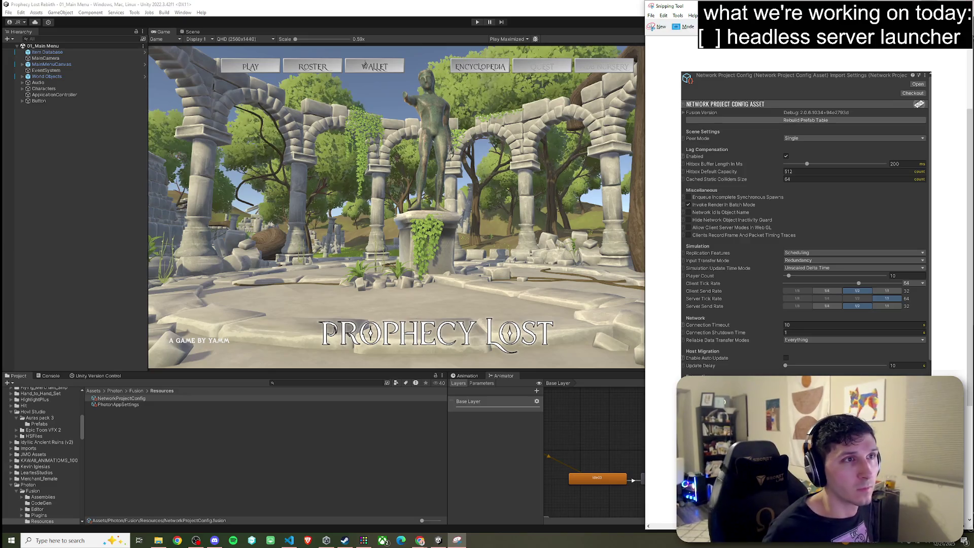
key(alt+Tab)
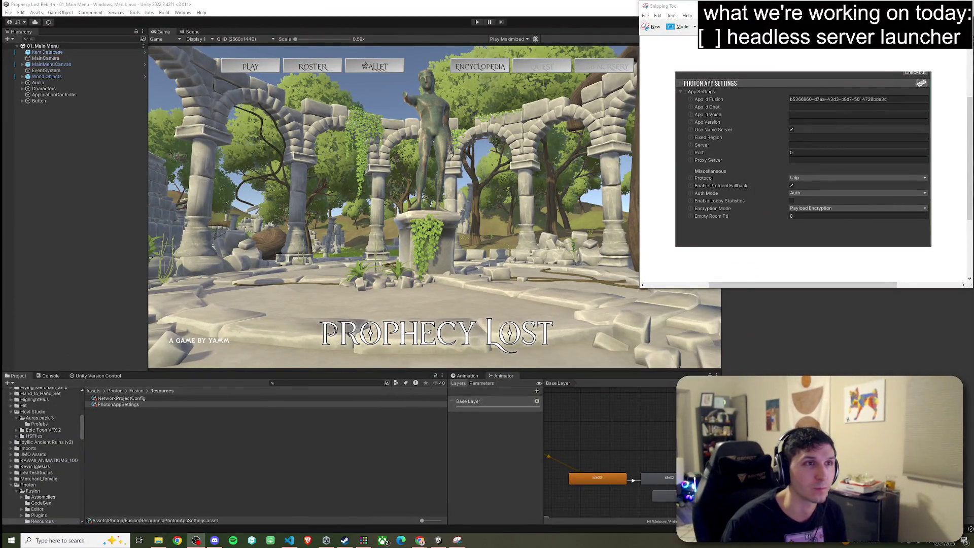
click(966, 5)
click(837, 152)
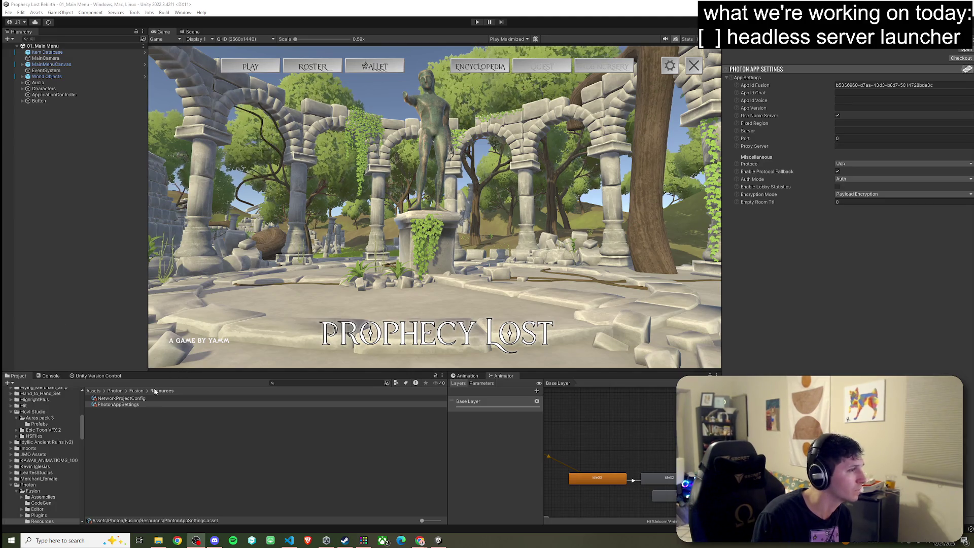
Search the Assets folder for 'server' and open the ServerManagerBase script.
click(93, 391)
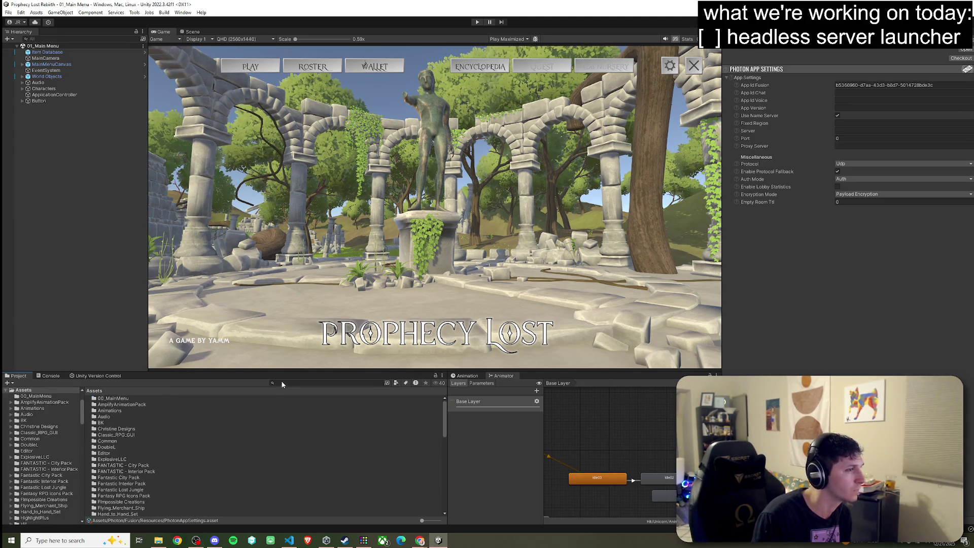
click(324, 383)
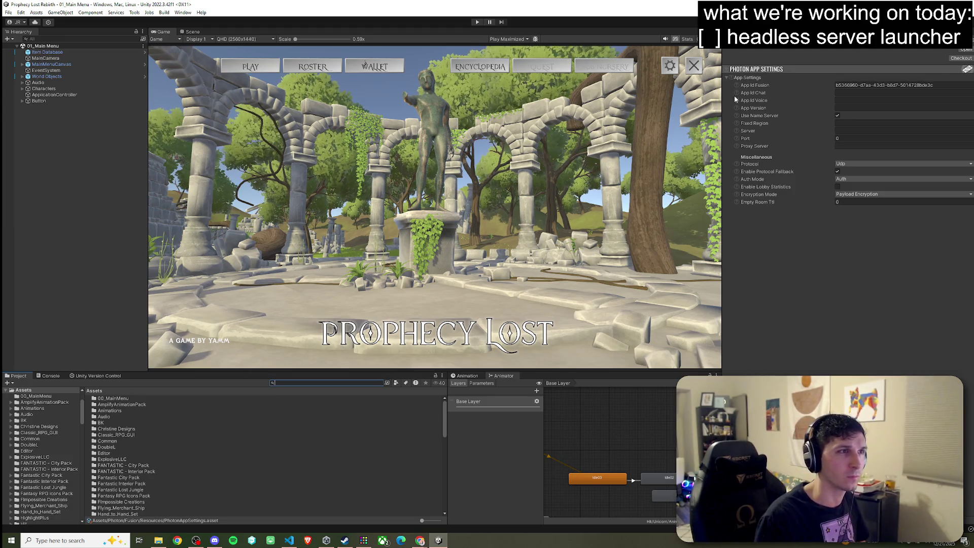
text(server)
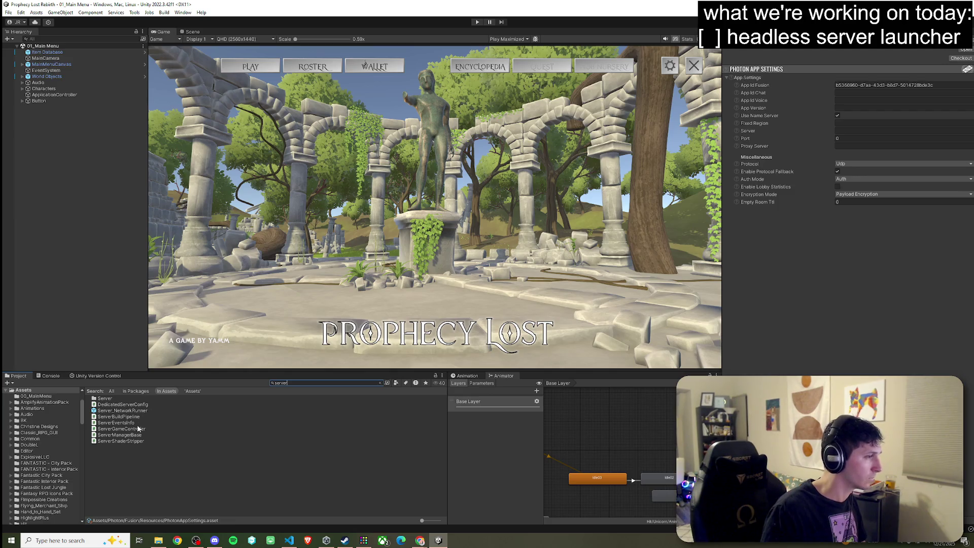
double_click(133, 435)
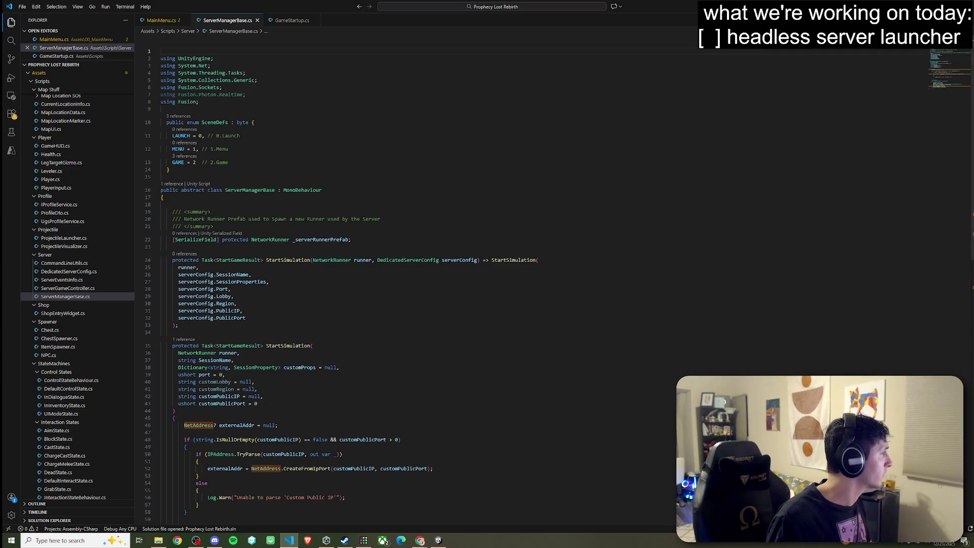
click(279, 212)
scroll(275, 262, down, 4)
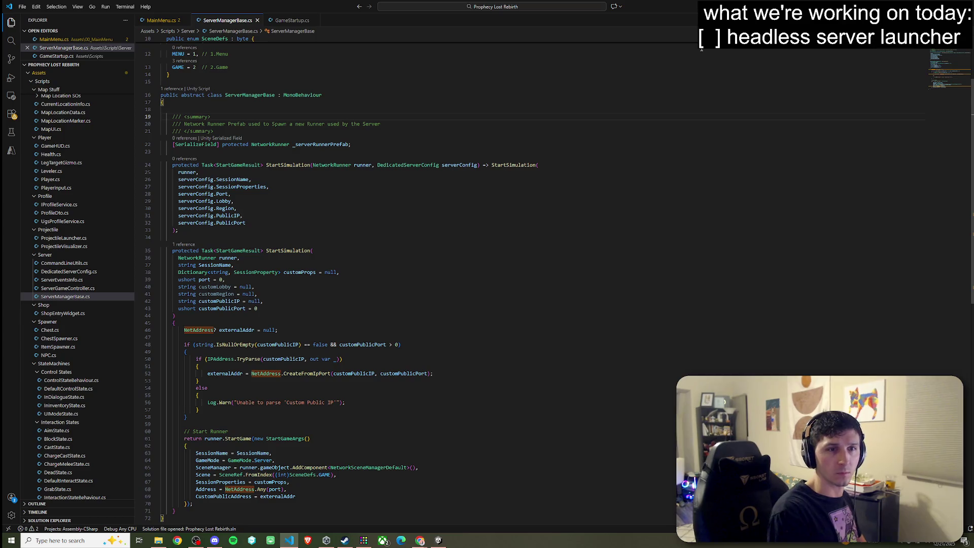
click(540, 165)
double_click(295, 403)
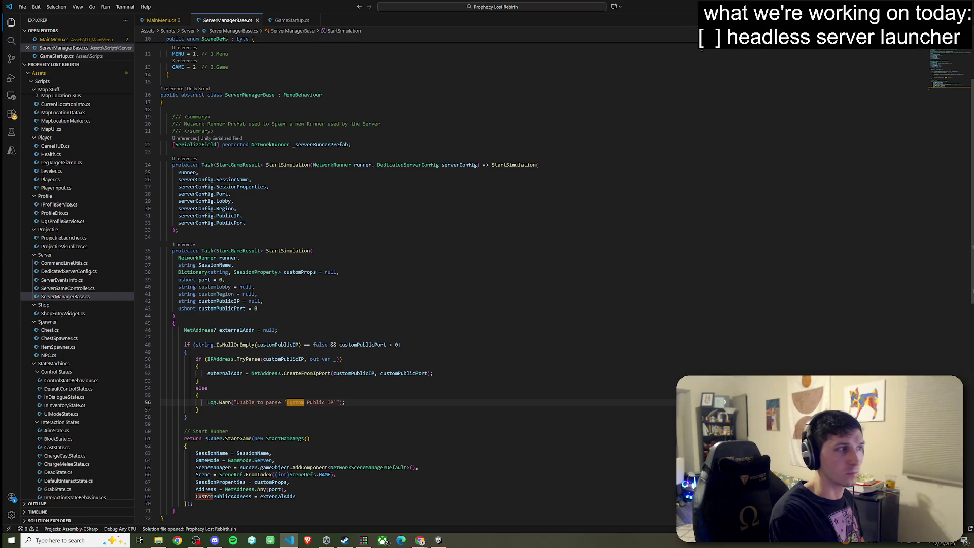
scroll(702, 49, down, 4)
key(ctrl+f3)
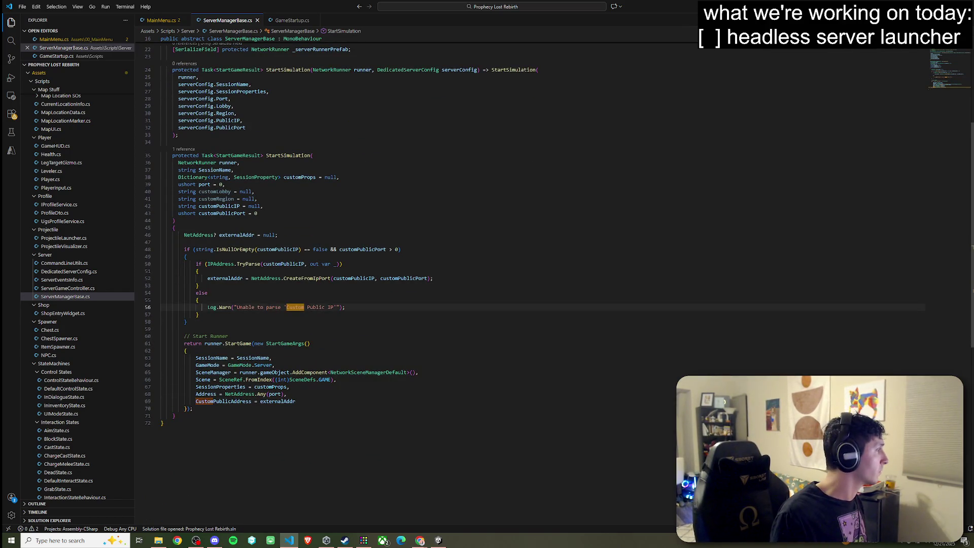
key(ctrl+f3)
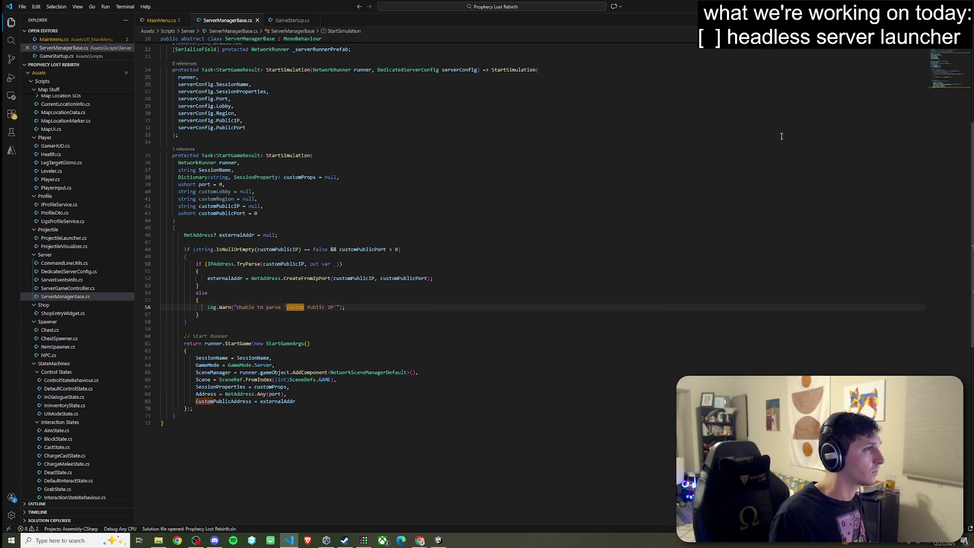
scroll(780, 129, up, 6)
scroll(781, 124, up, 3)
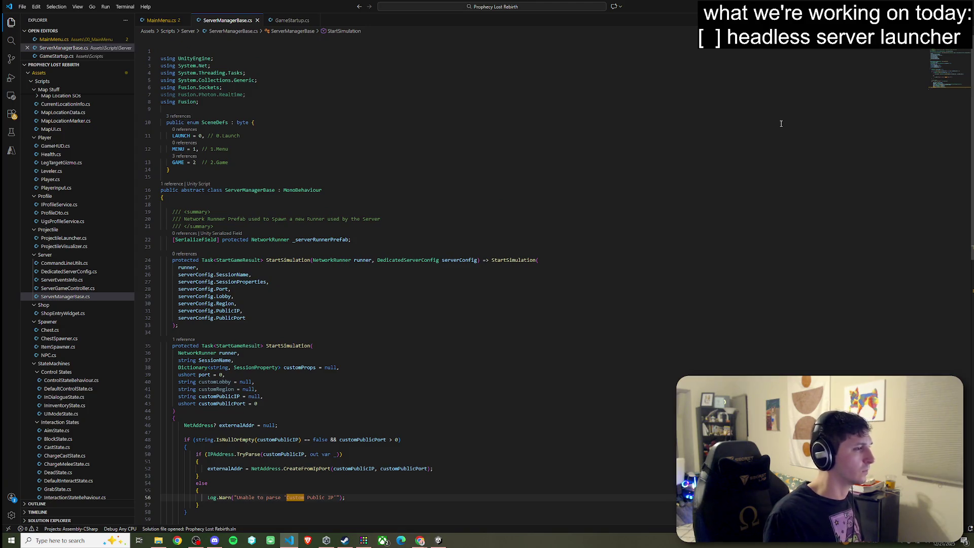
scroll(782, 123, down, 3)
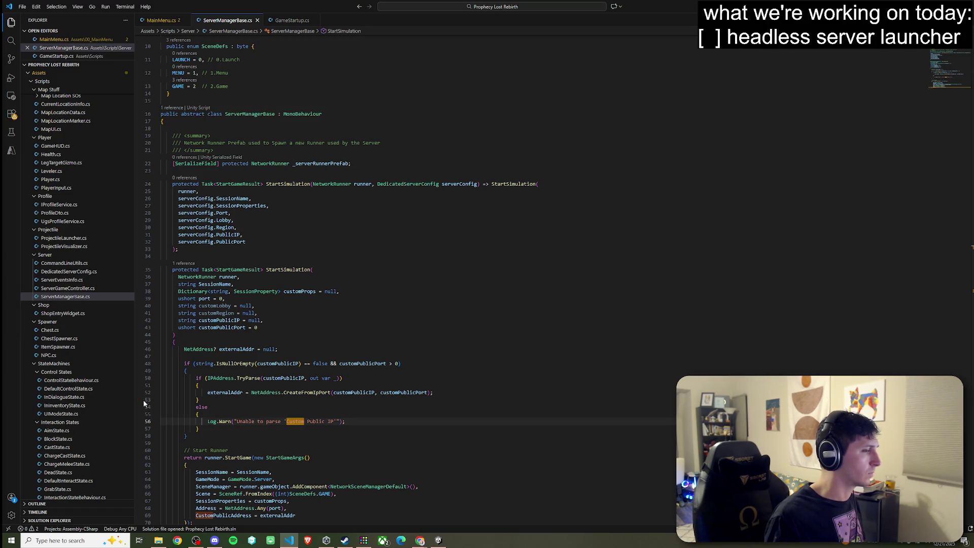
scroll(144, 400, down, 4)
click(272, 421)
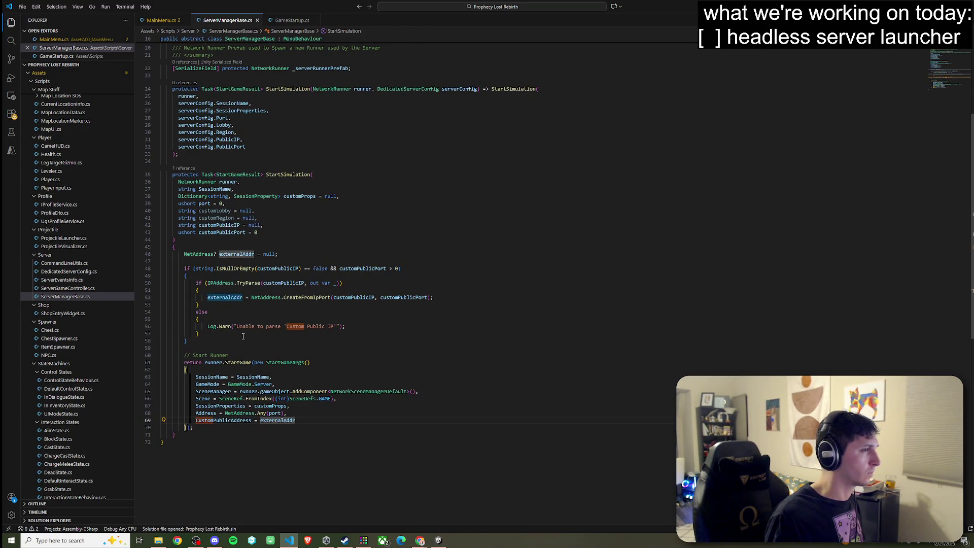
click(354, 297)
click(404, 297)
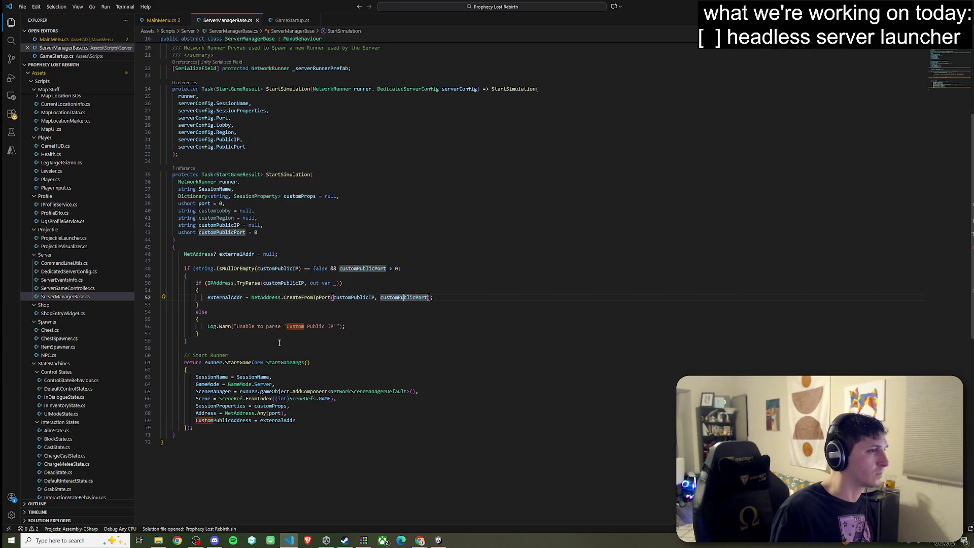
click(351, 270)
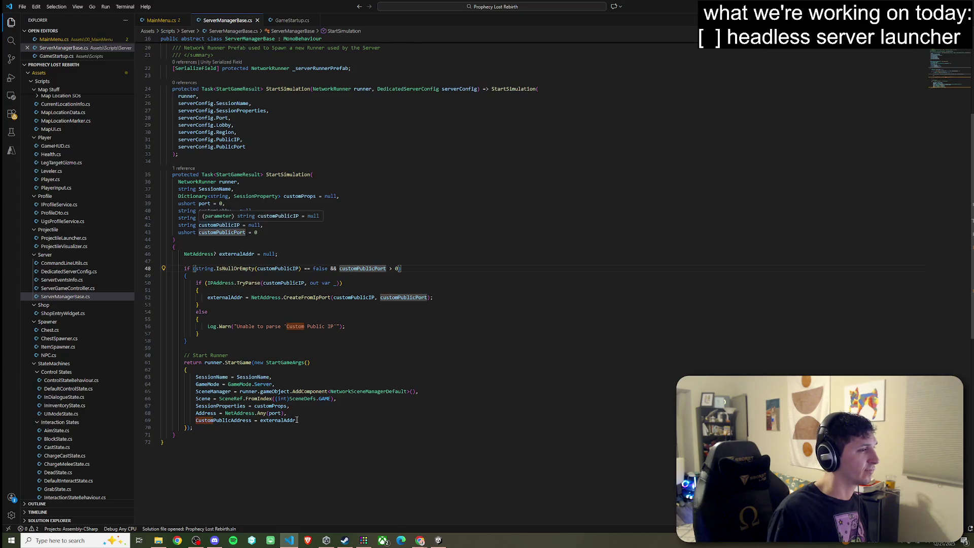
click(232, 413)
click(274, 413)
click(228, 421)
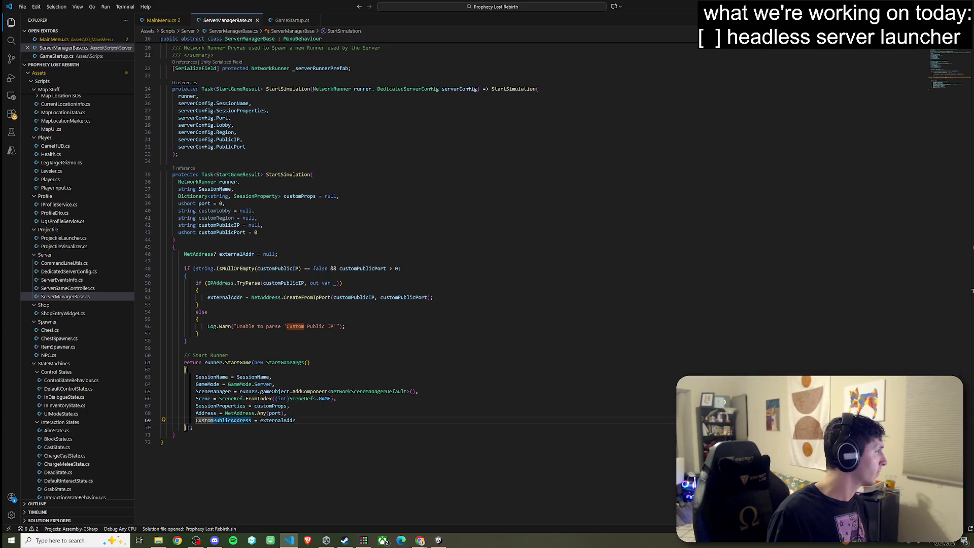
Delete the CustomPublicAddress line from StartGameArgs and review the remaining fields.
drag(296, 420, 140, 424)
key(BackSpace)
key(BackSpace)
key(BackSpace)
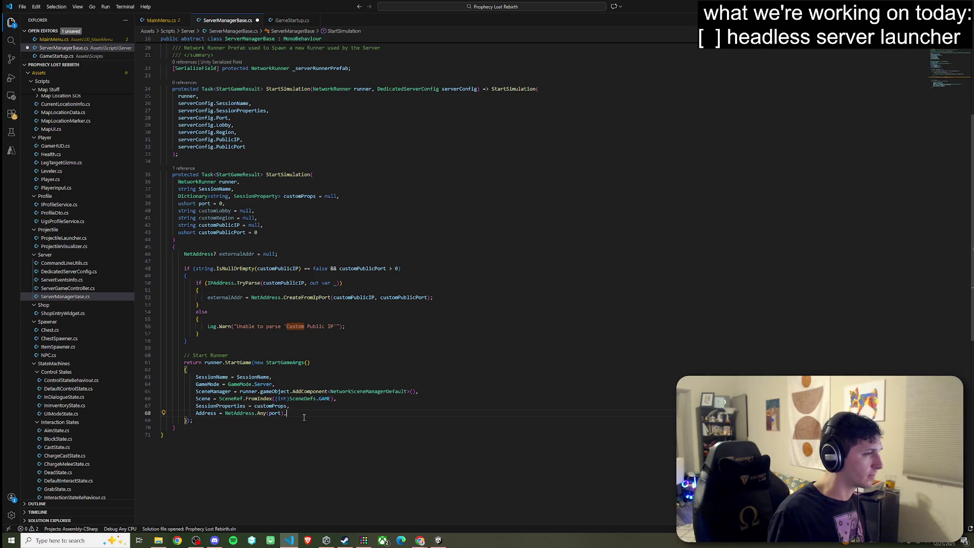
click(222, 406)
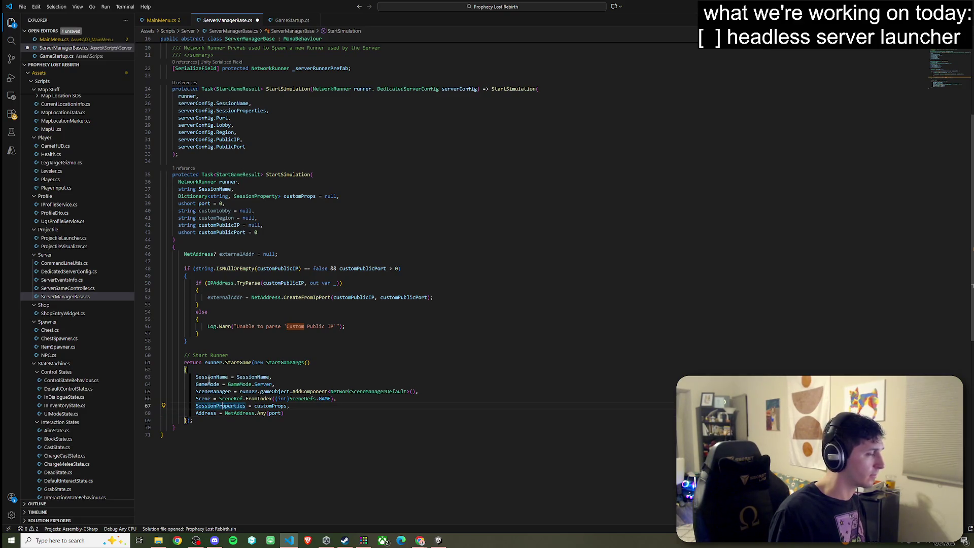
mouse_move(208, 381)
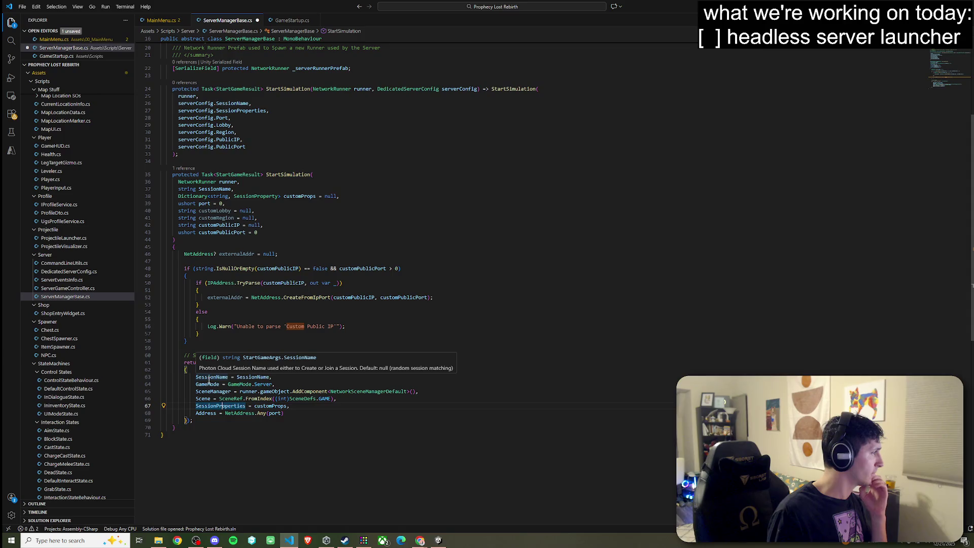
scroll(209, 380, up, 2)
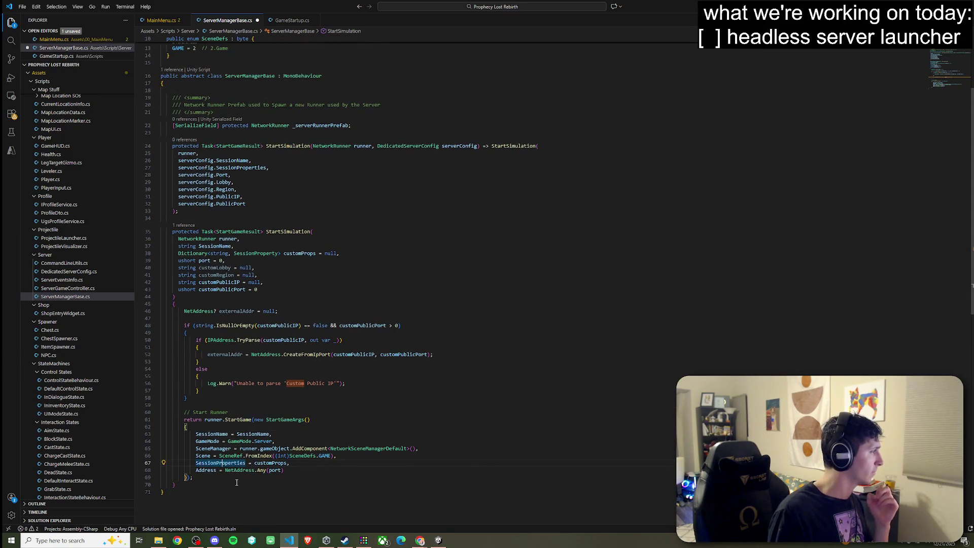
click(281, 464)
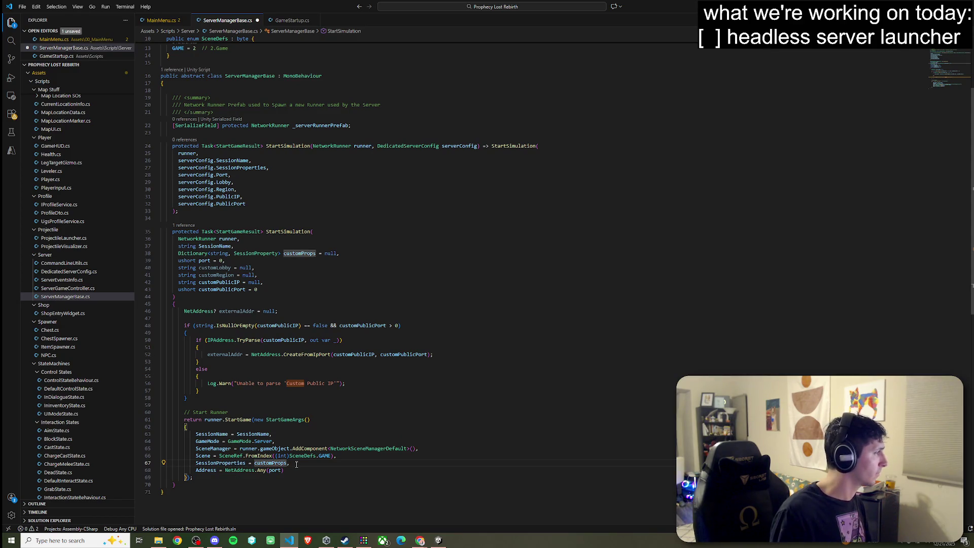
click(295, 471)
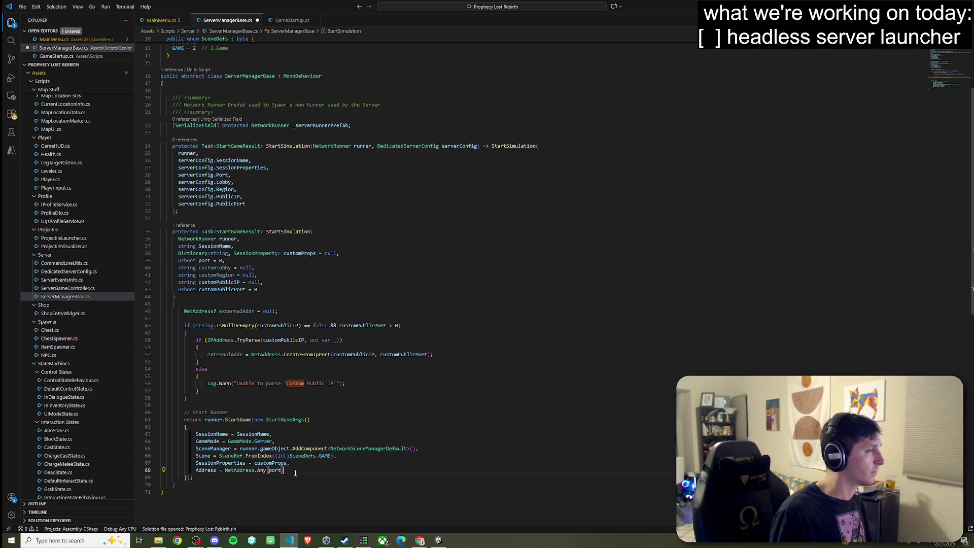
scroll(296, 472, down, 3)
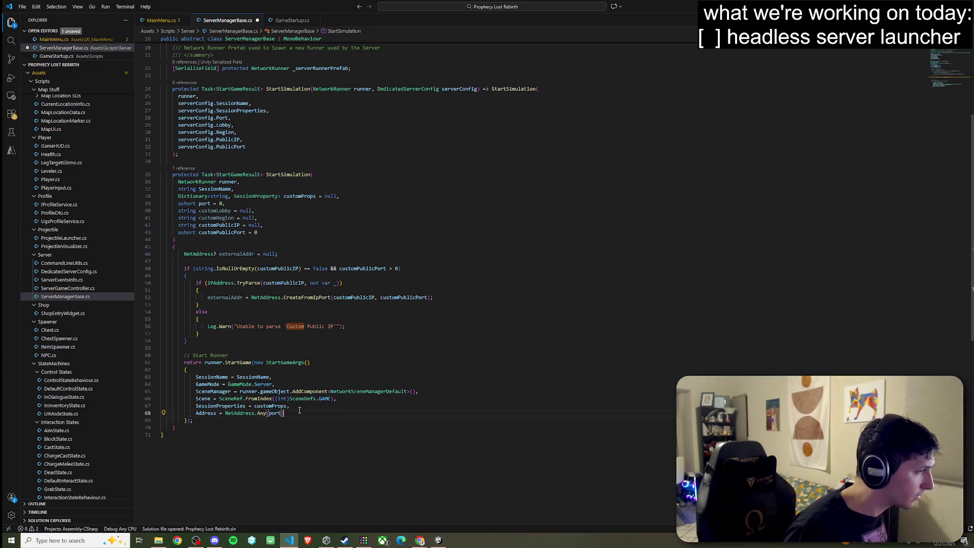
Delete the SessionProperties line and save ServerManagerBase.cs.
drag(290, 406, 164, 406)
key(BackSpace)
key(BackSpace)
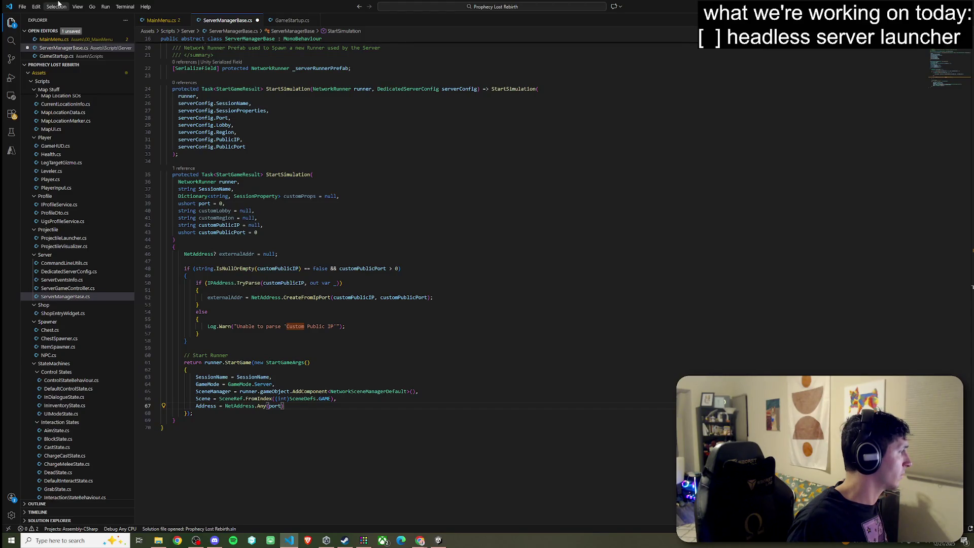
click(22, 7)
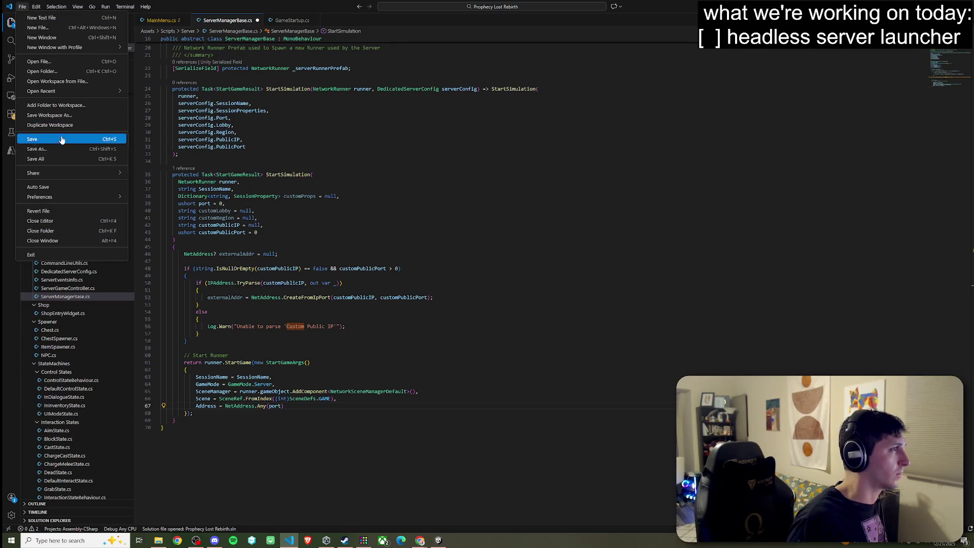
click(60, 157)
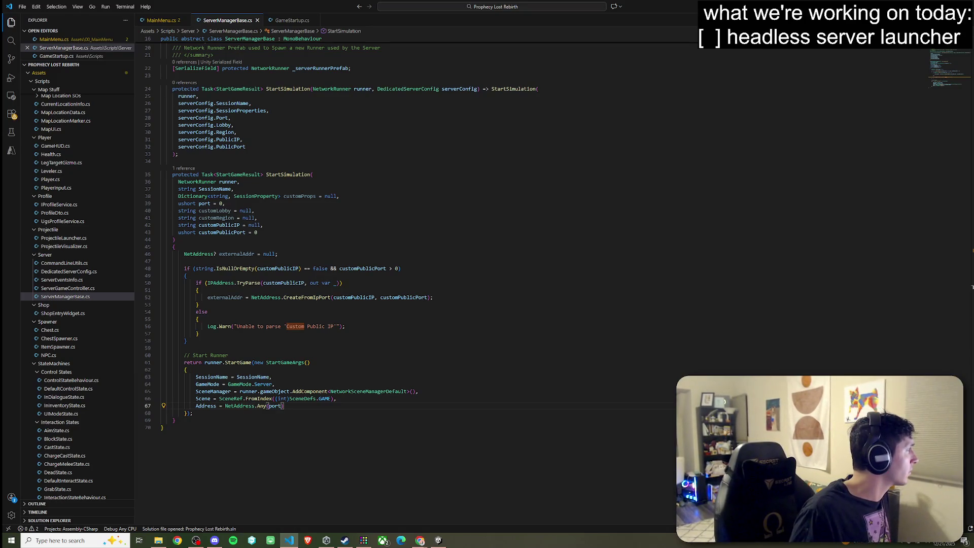
Bring up MainMenu.cs and step through each StartGame match in the file.
key(alt+Tab)
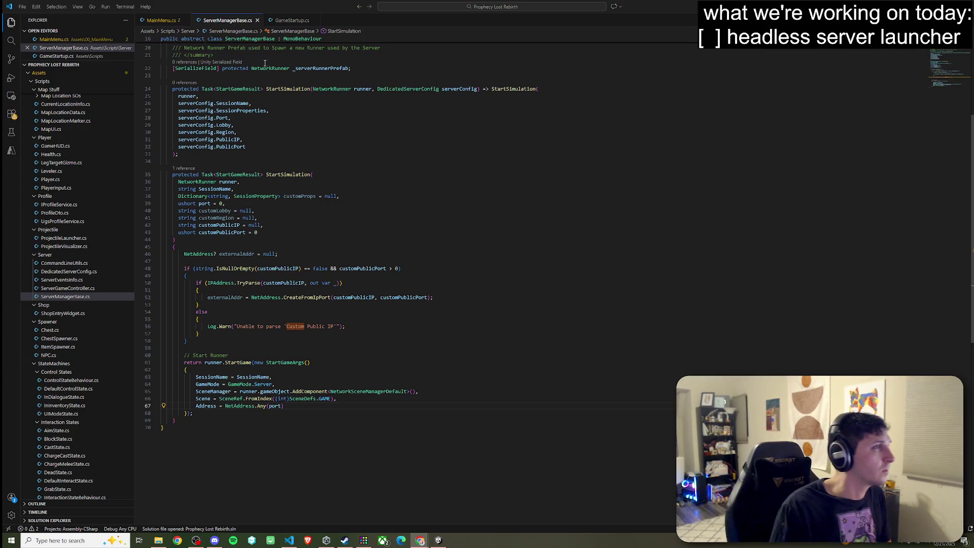
key(ctrl+Tab)
click(177, 270)
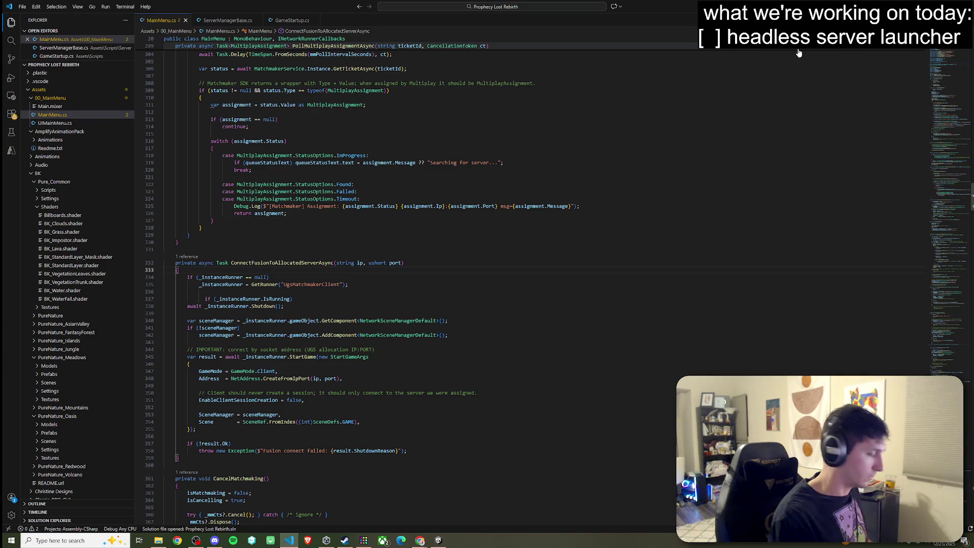
key(F3)
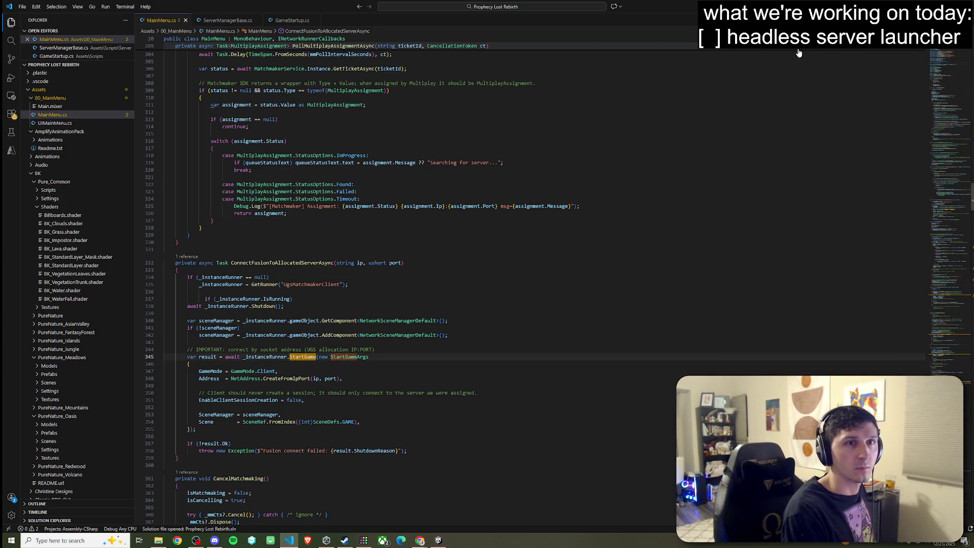
key(F3)
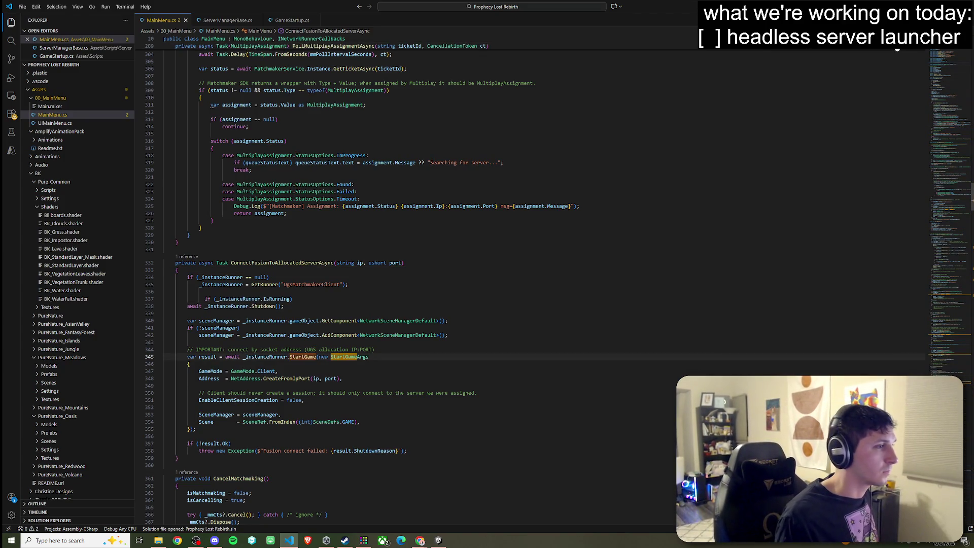
key(F3)
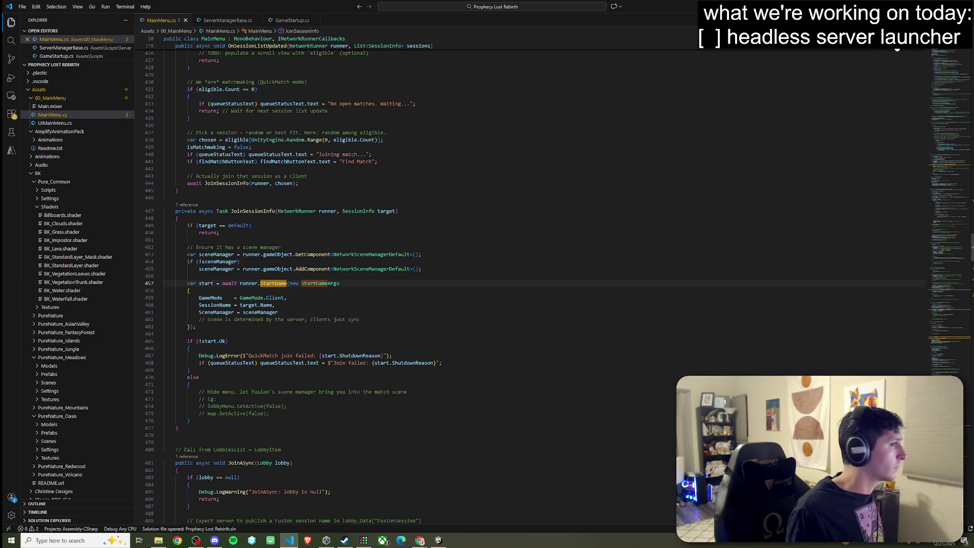
key(F3)
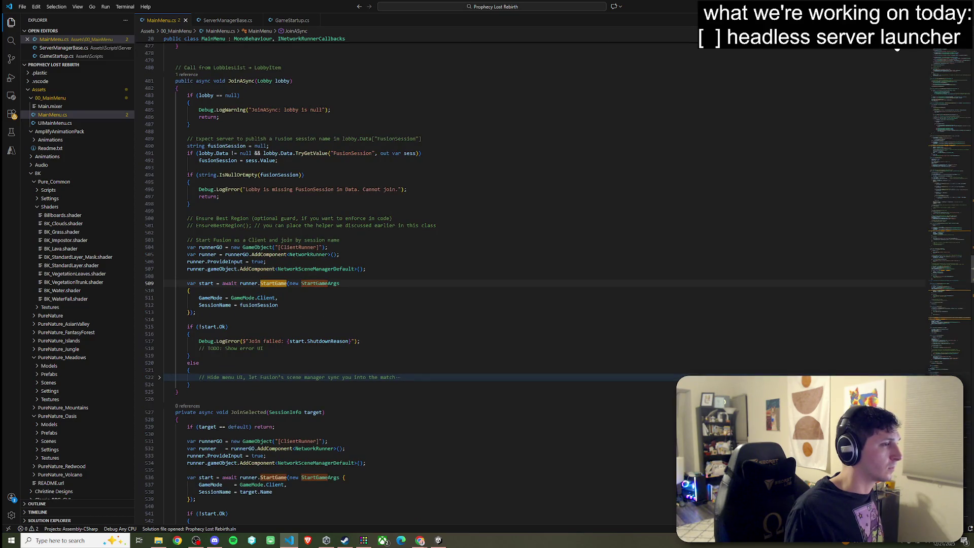
key(F3)
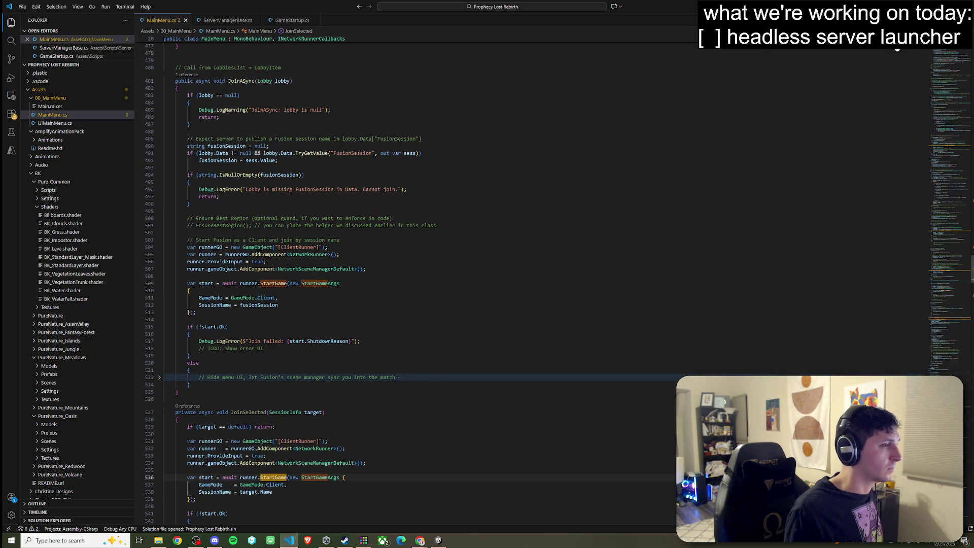
key(F3)
key(F3)
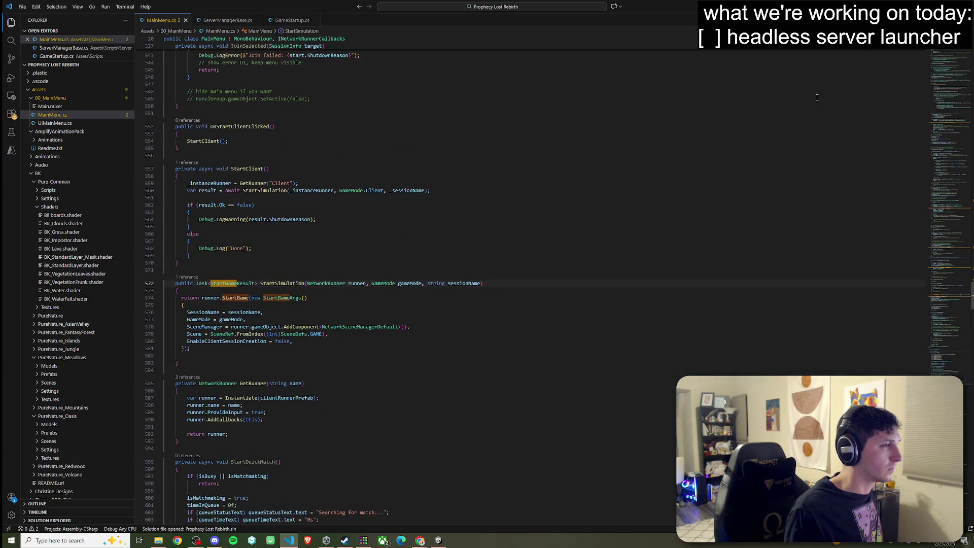
Scroll through StartUgsMatchmaker past CreateMatchmakerTicketAsync and PollMultiplayAssignmentAsync to the server connect call.
scroll(737, 156, up, 20)
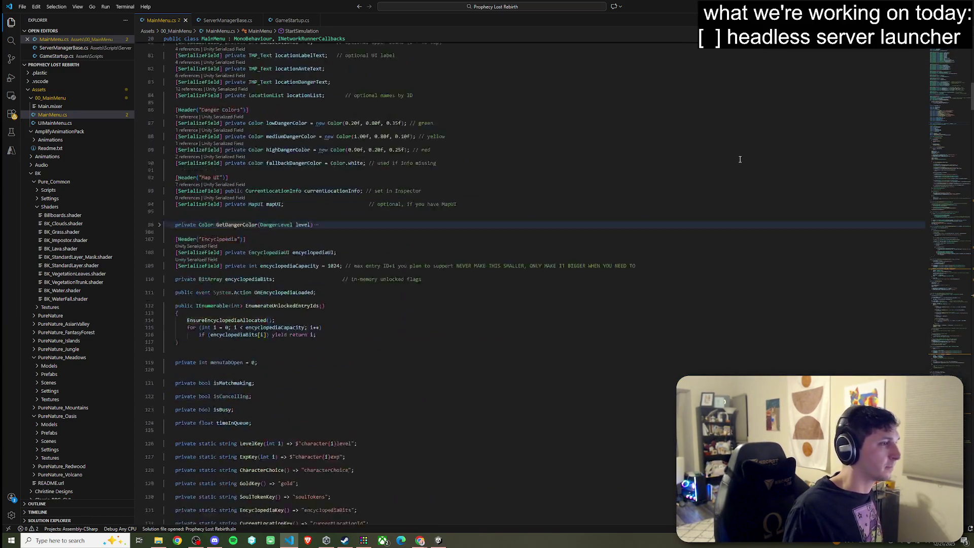
scroll(737, 157, down, 15)
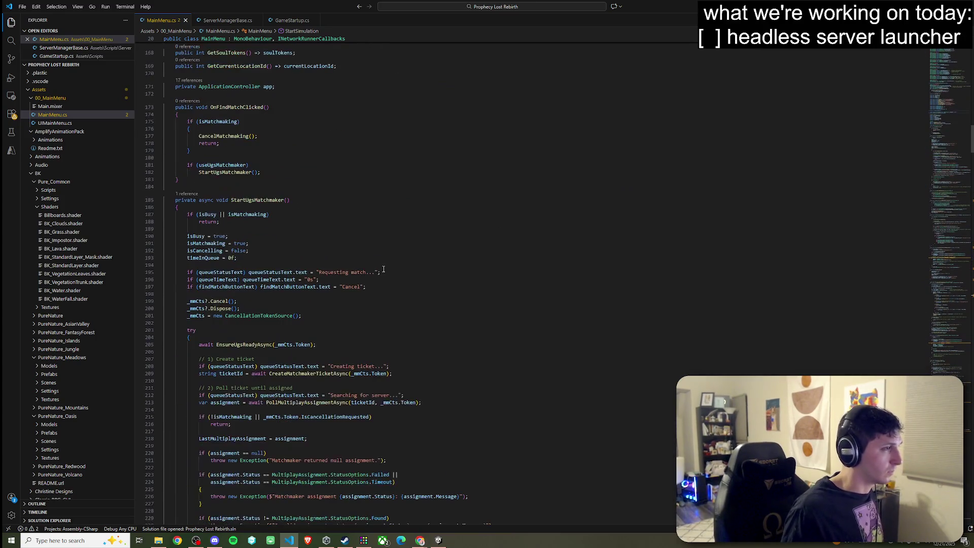
click(294, 374)
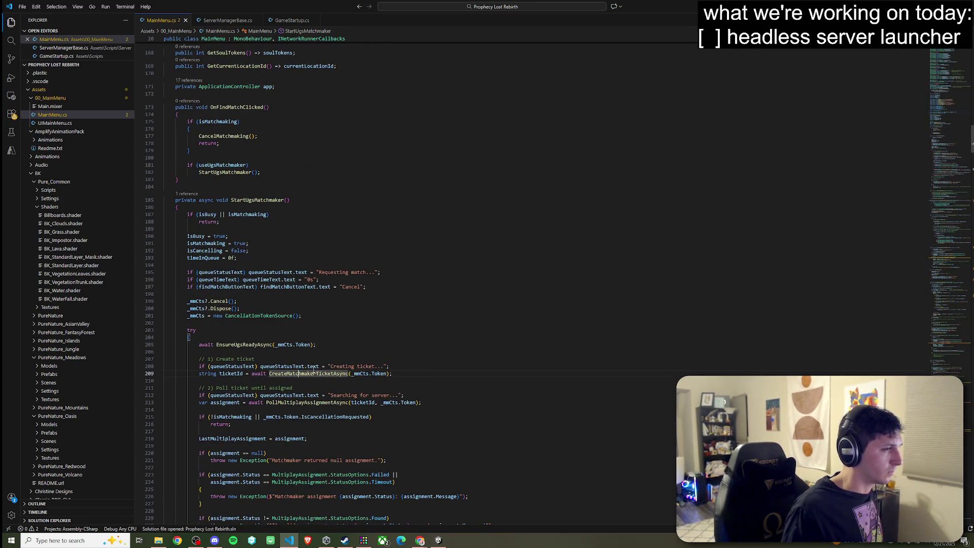
scroll(291, 304, down, 7)
click(297, 250)
scroll(297, 250, down, 5)
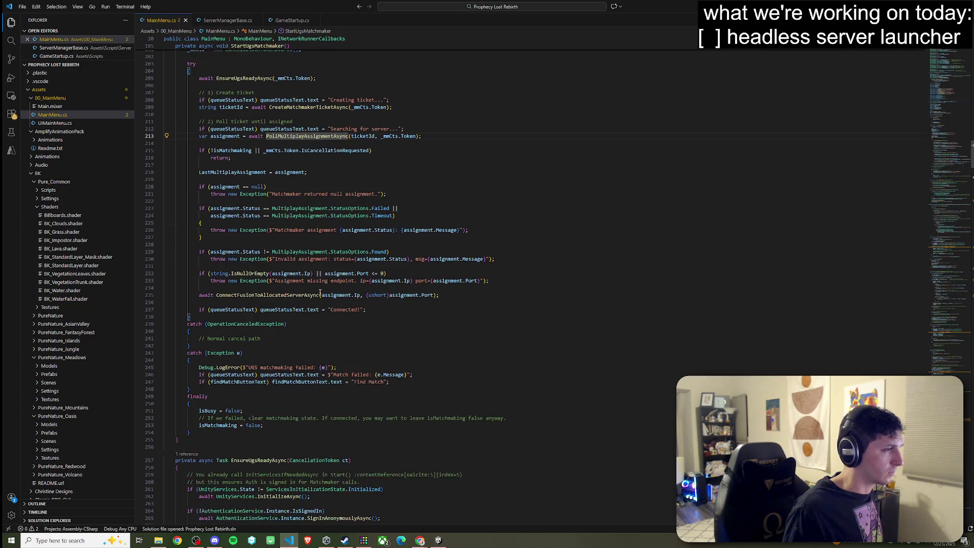
Jump to the ConnectFusionToAllocatedServerAsync definition and inspect its StartGame Address and session-creation arguments.
right_click(282, 296)
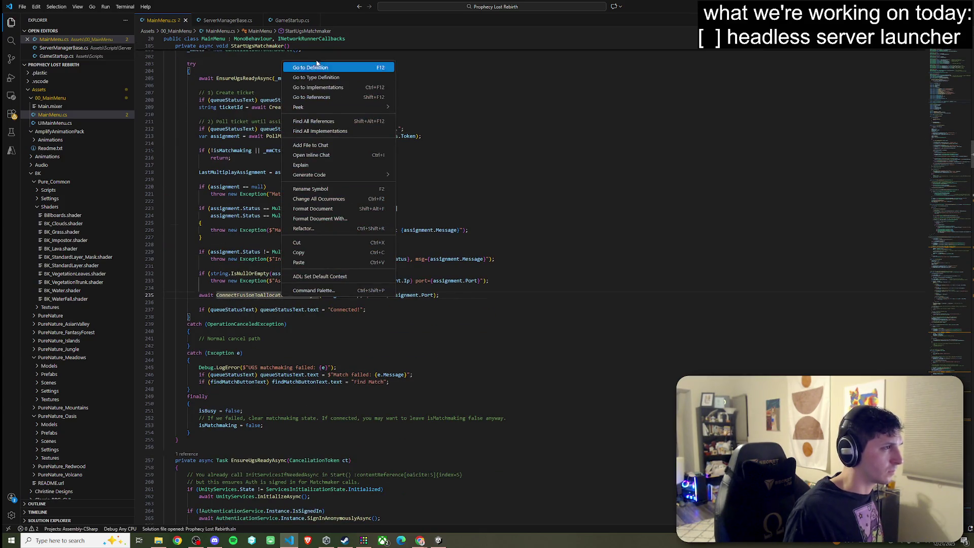
click(322, 66)
click(304, 268)
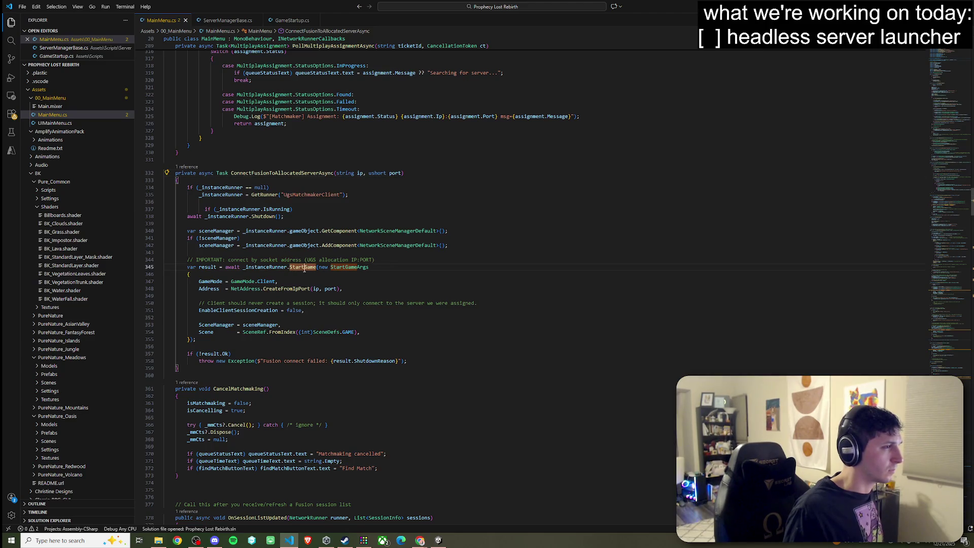
click(331, 289)
click(284, 304)
click(281, 310)
Review the _instanceRunner and sceneManager usages around the StartGame call on line 345.
click(269, 325)
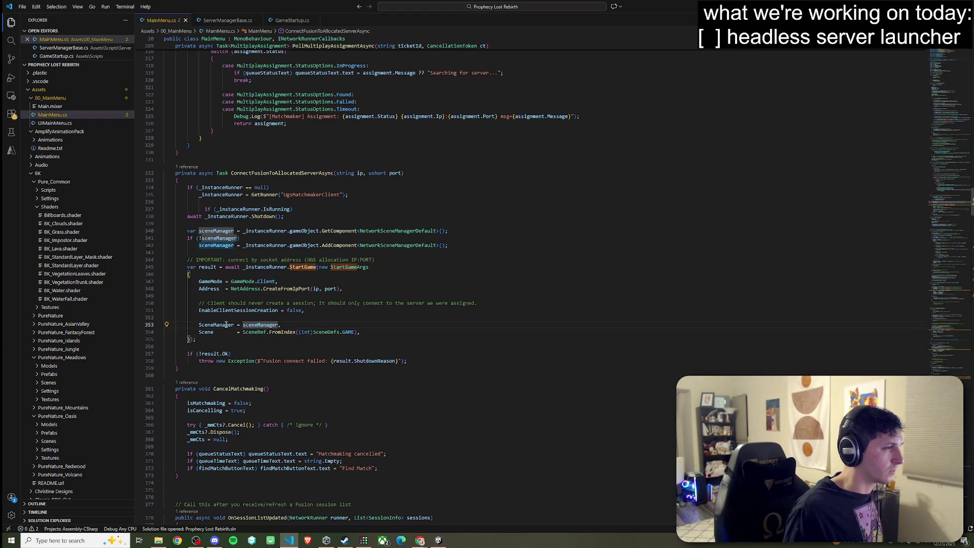
click(221, 296)
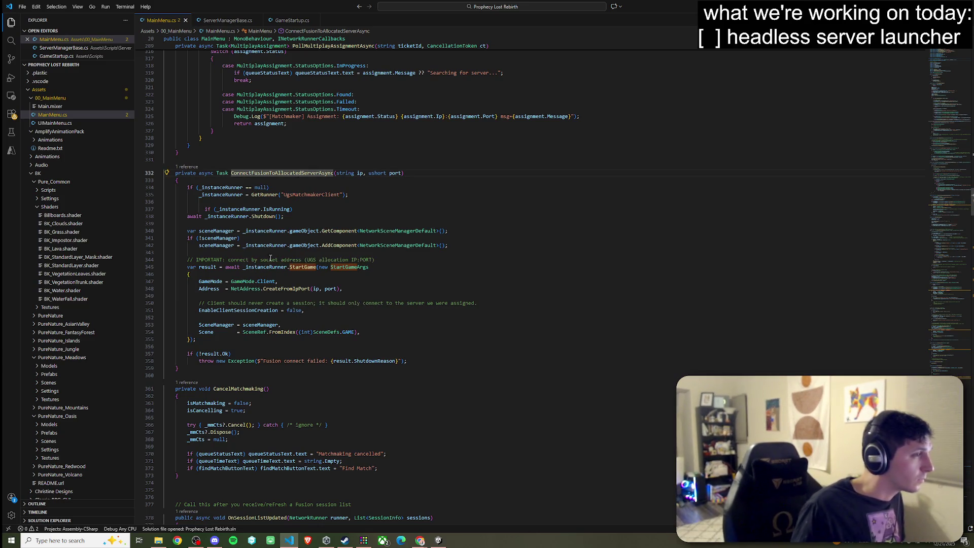
click(272, 267)
click(314, 267)
key(Down)
key(Down)
key(Down)
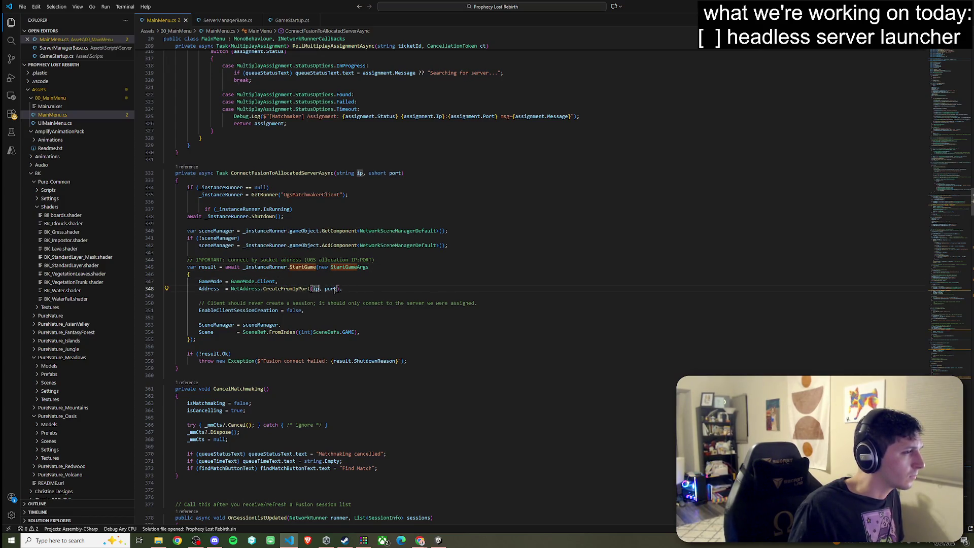
click(300, 174)
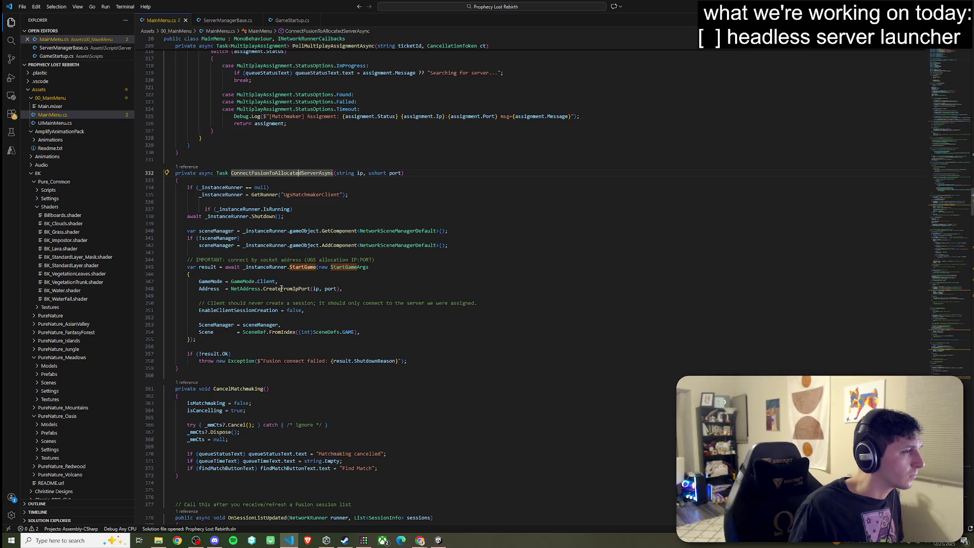
click(266, 326)
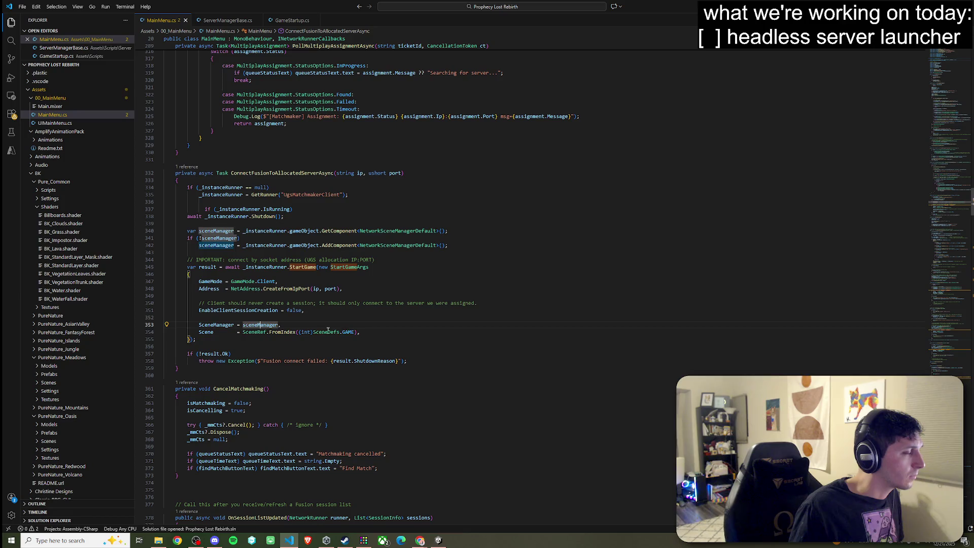
Delete the client-session comment, the EnableClientSessionCreation line, and the trailing comma after SceneDefs.GAME).
click(273, 304)
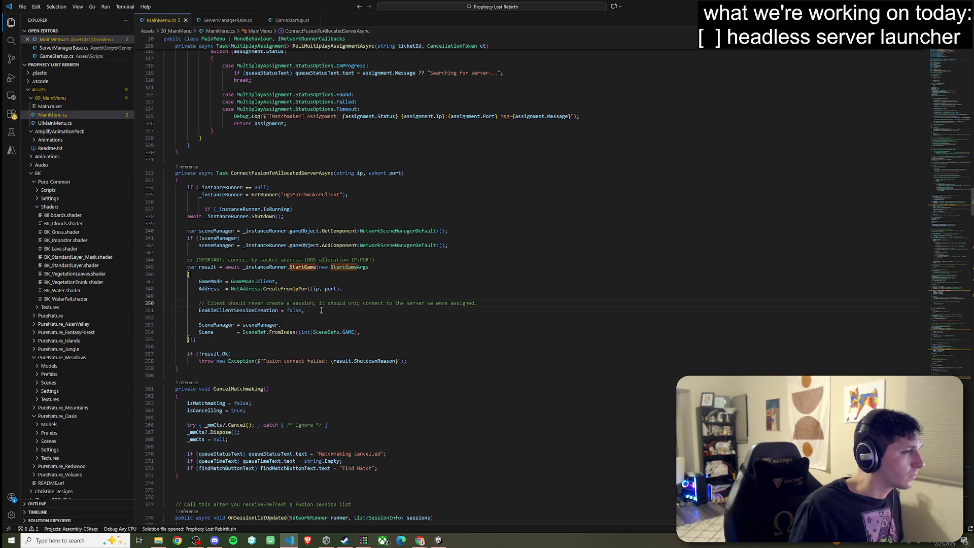
drag(322, 310, 165, 296)
key(BackSpace)
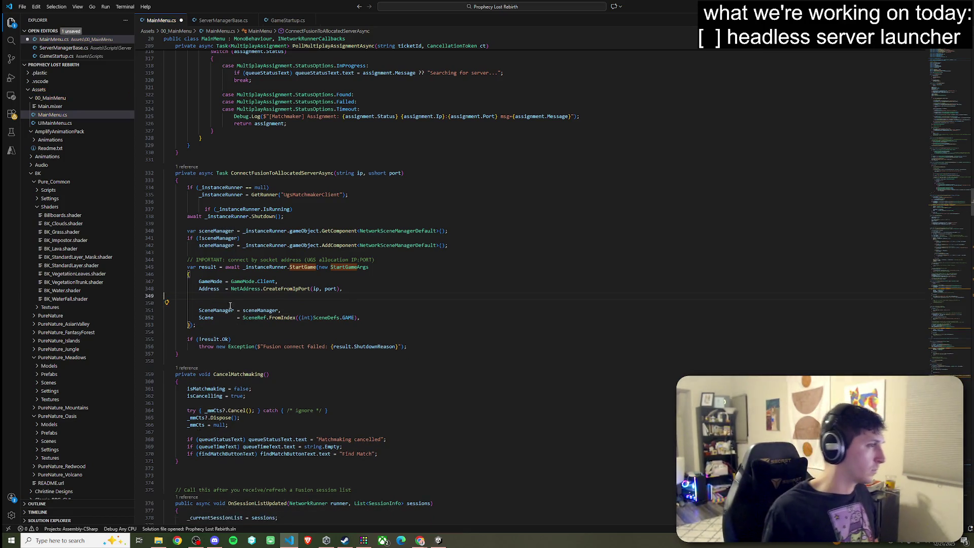
key(Delete)
key(Delete)
click(368, 303)
key(BackSpace)
Save MainMenu.cs and return to the Unity editor.
click(22, 7)
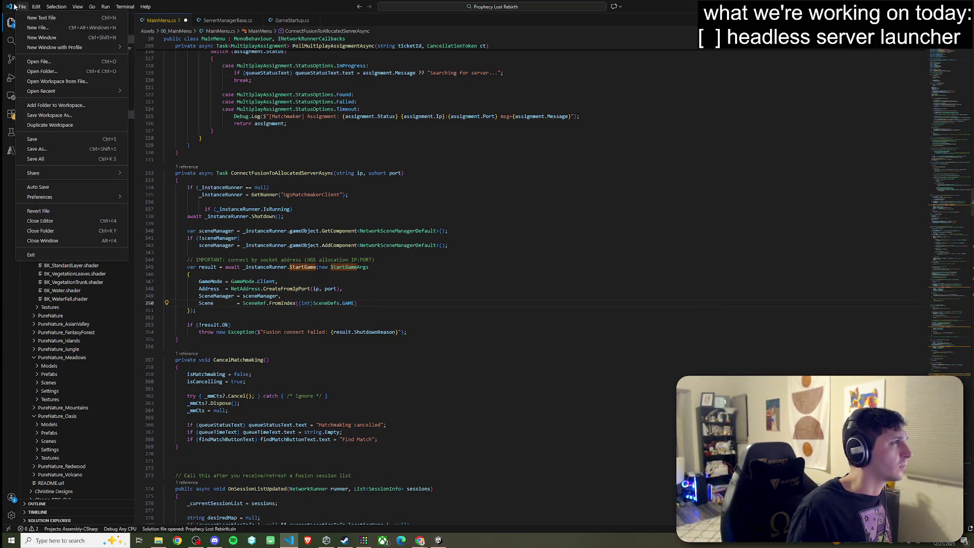
click(63, 155)
key(alt+Tab)
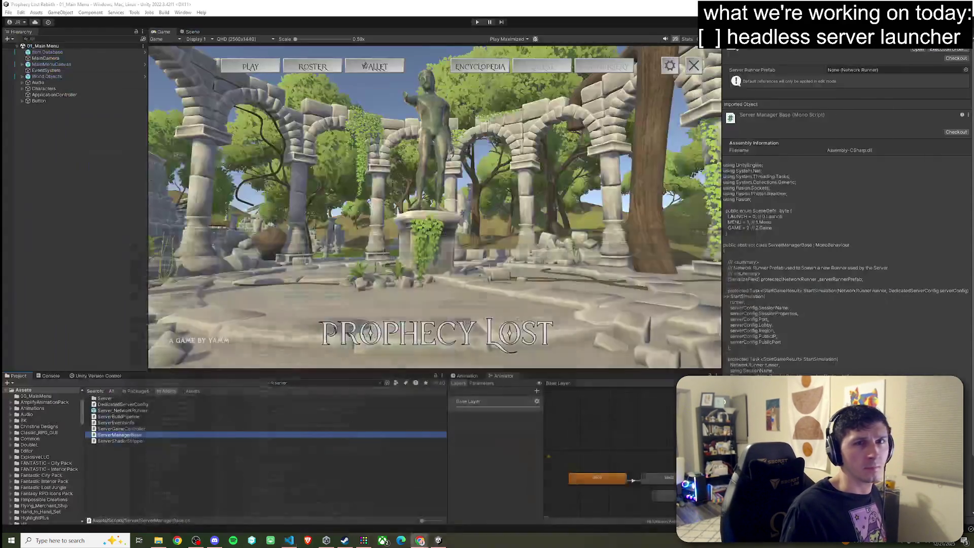
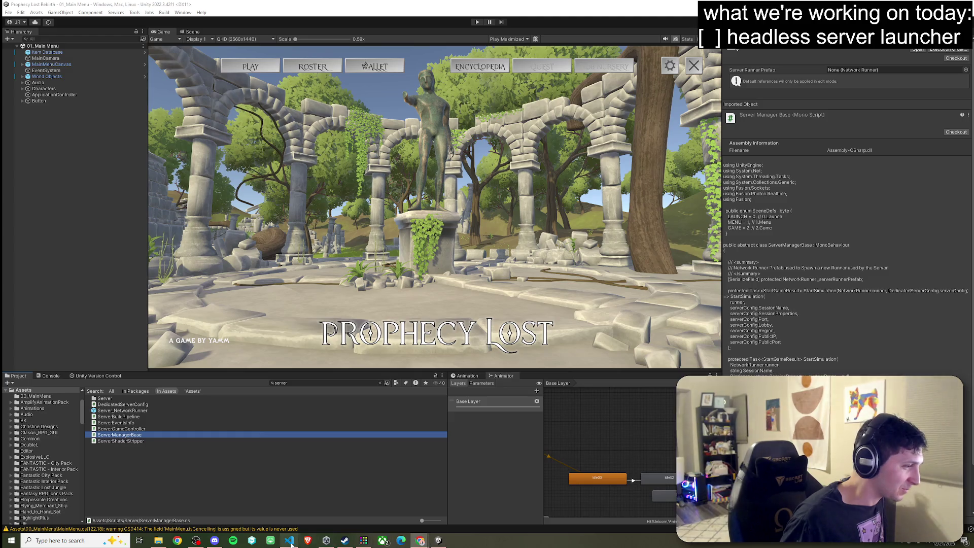
Switch from Unity to the MainMenu.cs window in Visual Studio Code.
mouse_move(289, 539)
click(292, 512)
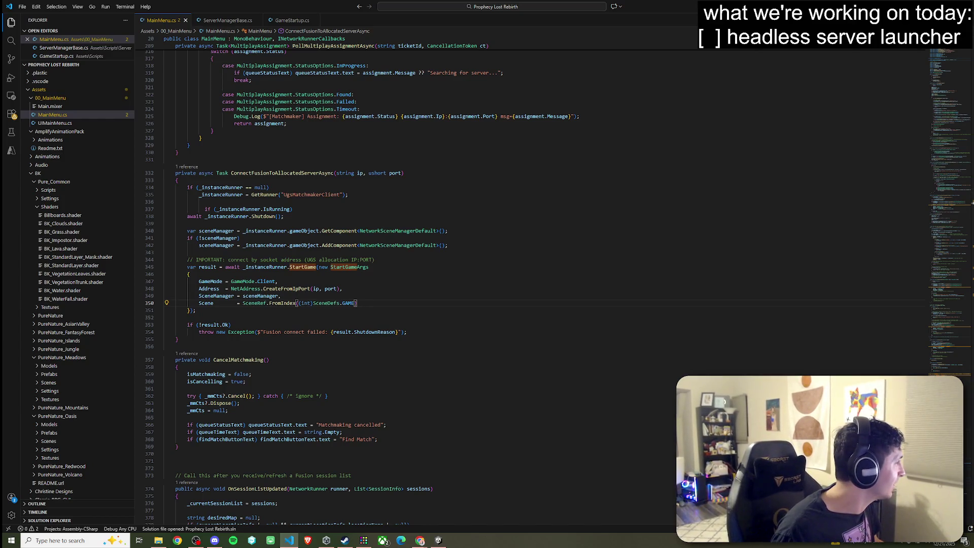
key(alt+Tab)
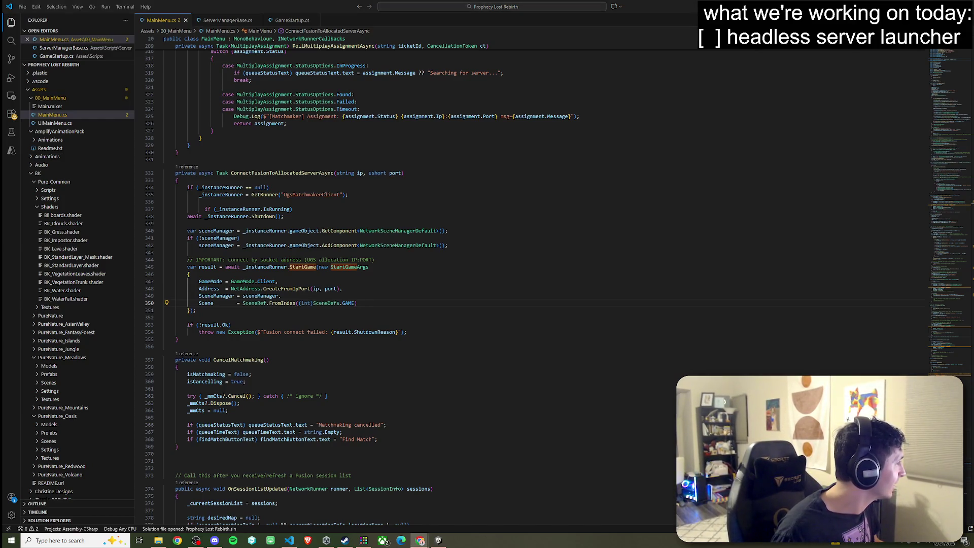